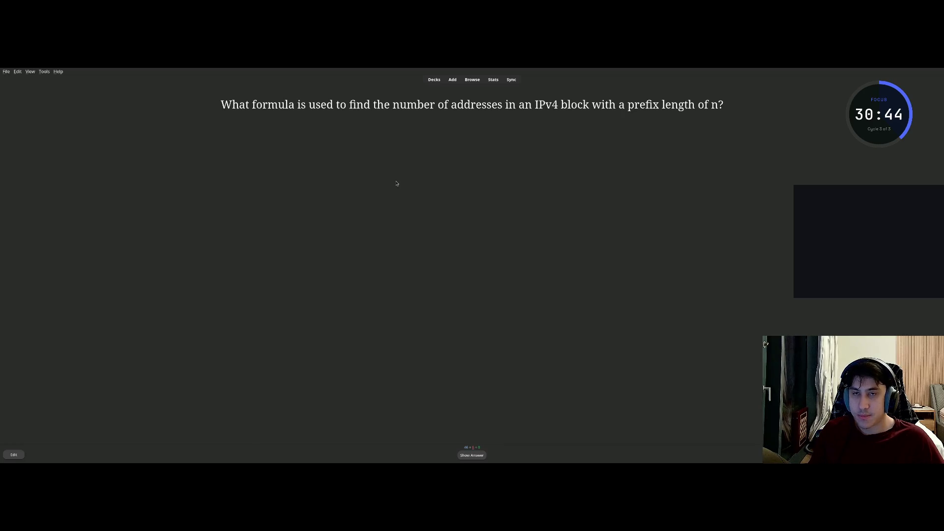
Step: Reveal and grade the IPv4 address-count and TCP/IP layer-count cards
{"action": "key", "text": "space"}
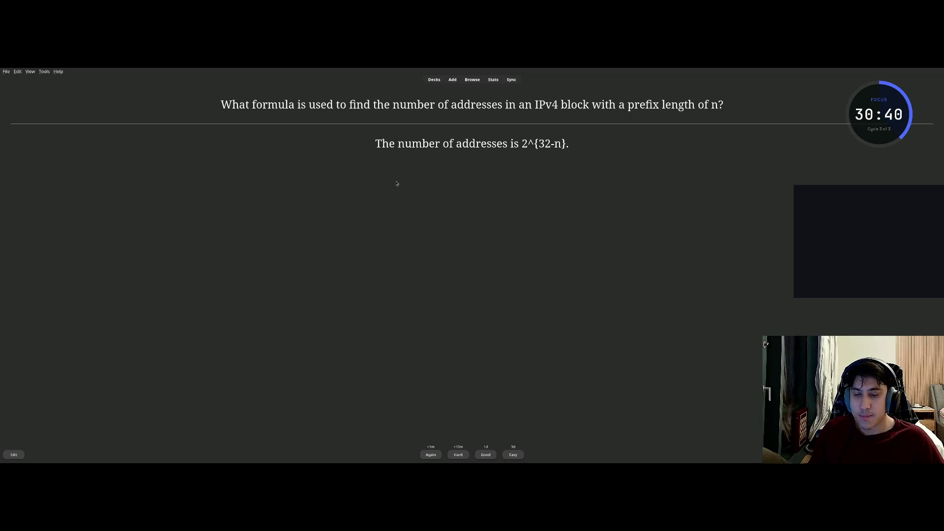
{"action": "key", "text": "space"}
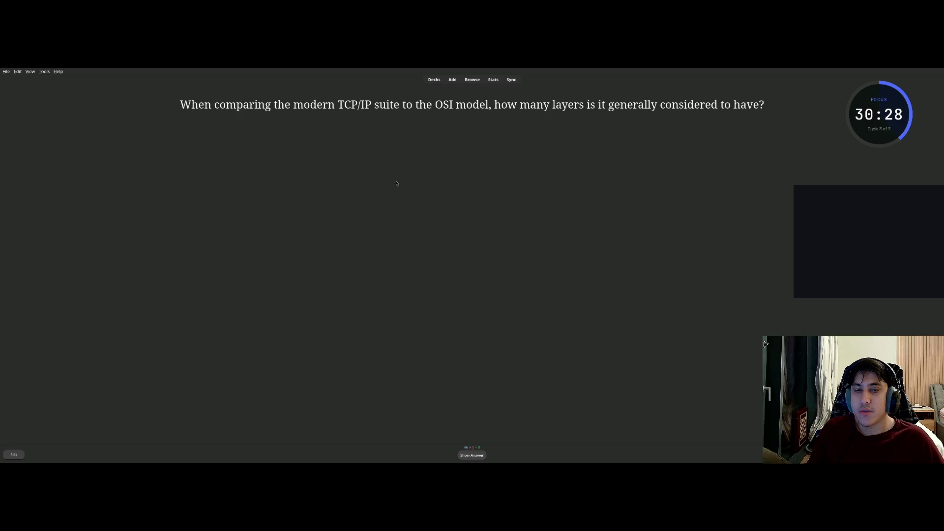
{"action": "key", "text": "space"}
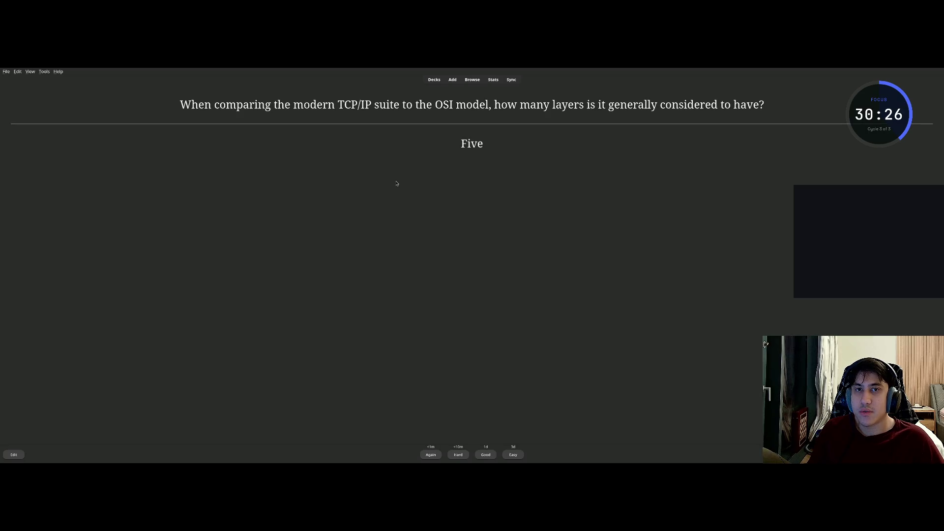
{"action": "key", "text": "space"}
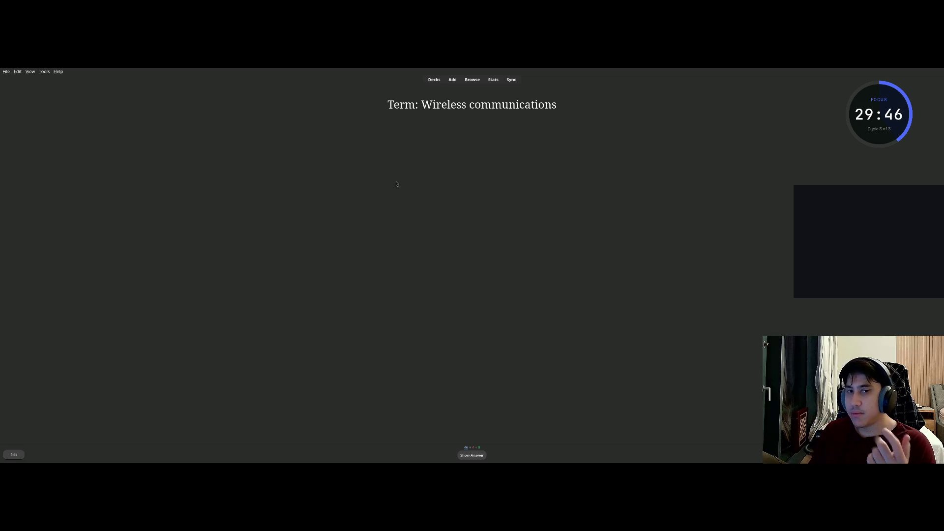
Step: Reveal and grade the Wireless communications and WLAN cards
{"action": "key", "text": "space"}
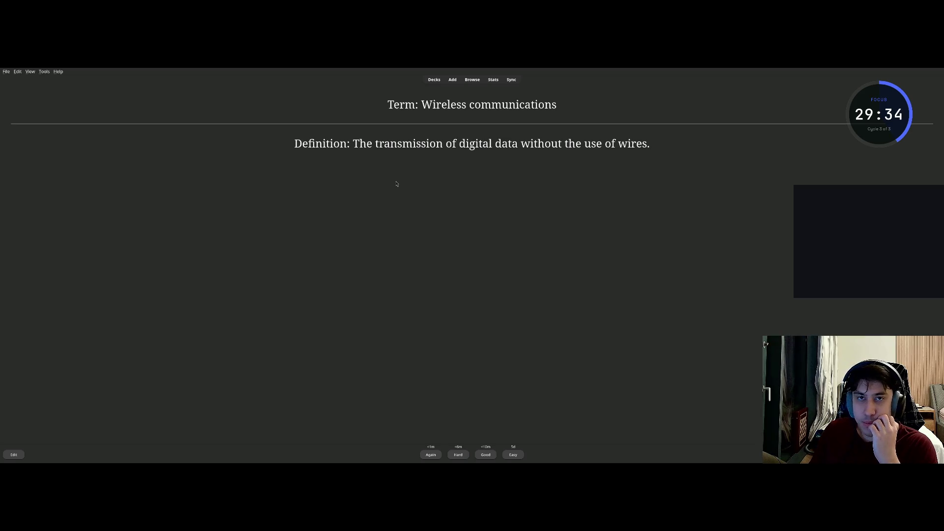
{"action": "key", "text": "space"}
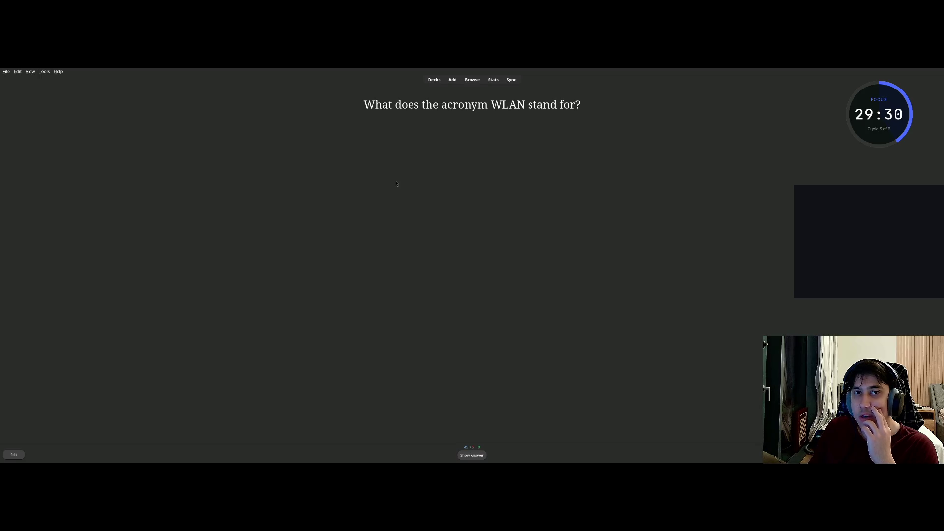
{"action": "key", "text": "space"}
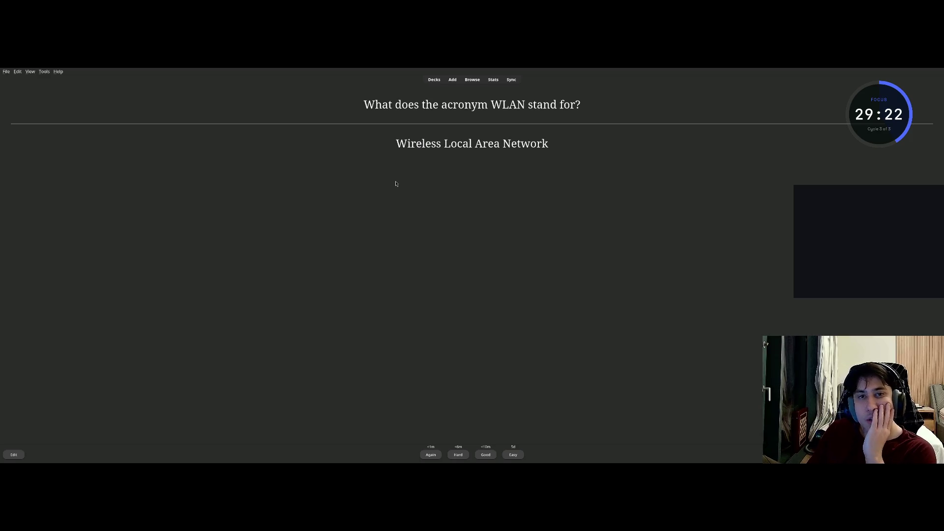
{"action": "key", "text": "space"}
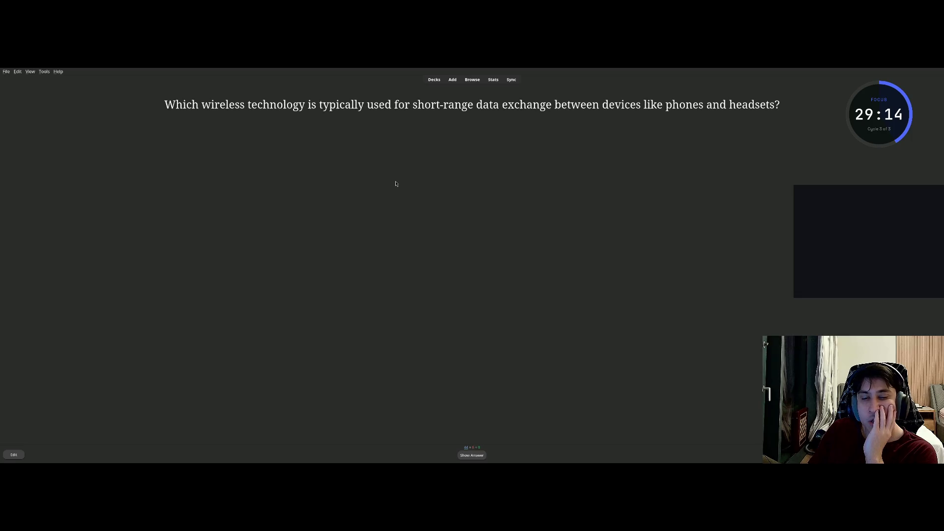
Step: Grade the Bluetooth card, reveal the Smartphone answer, and open that note for editing
{"action": "key", "text": "space"}
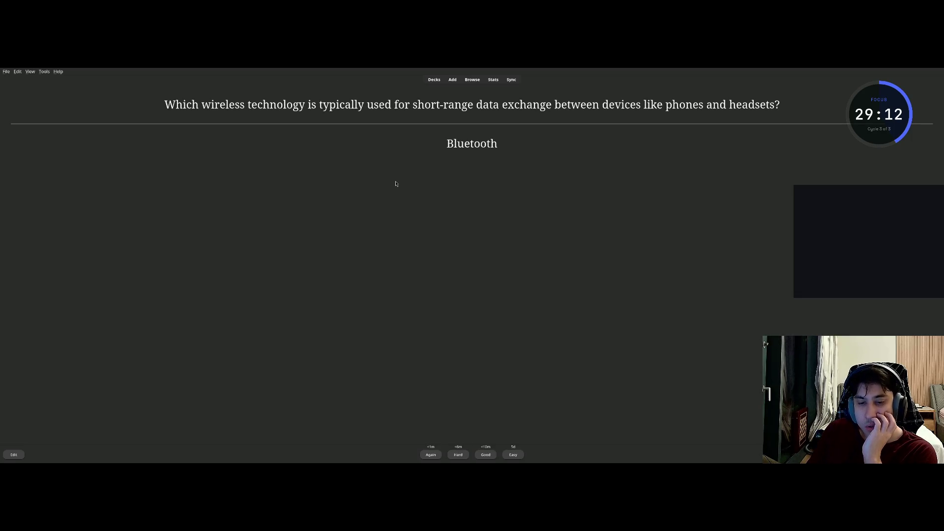
{"action": "key", "text": "space"}
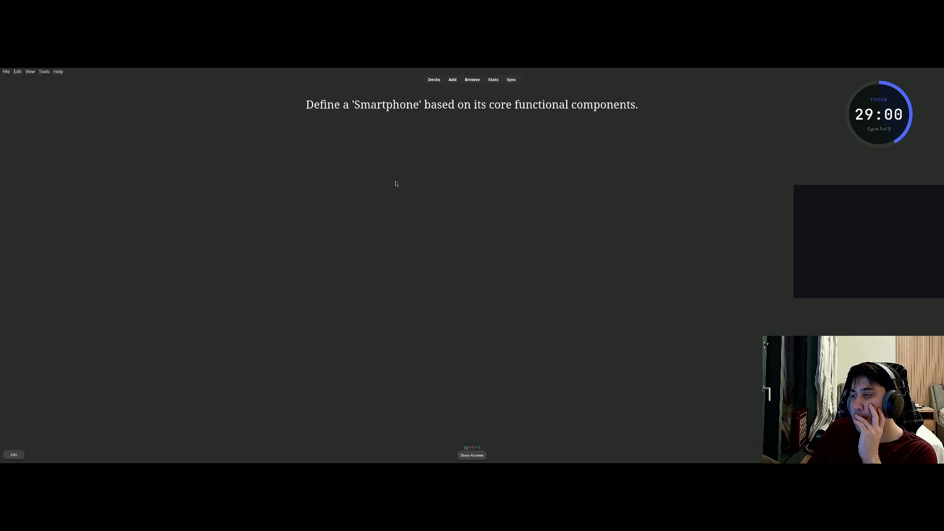
{"action": "key", "text": "space"}
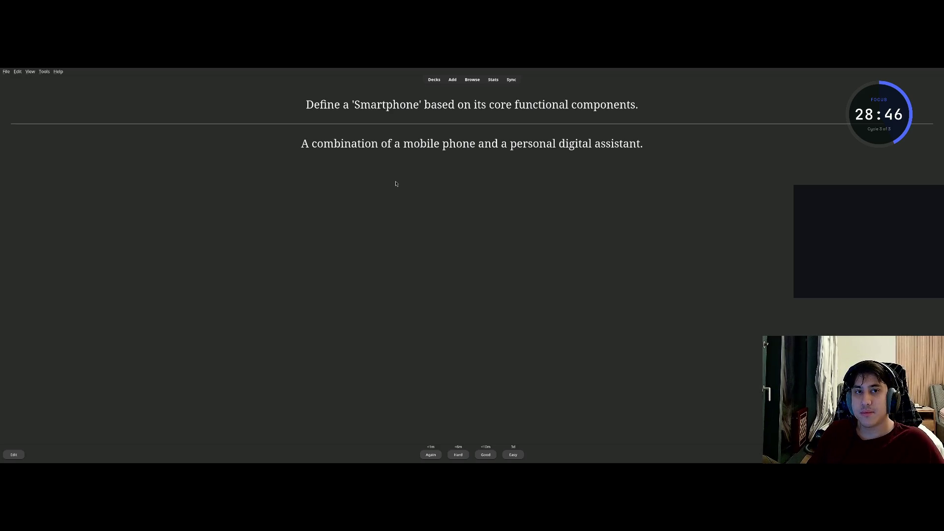
{"action": "key", "text": "e"}
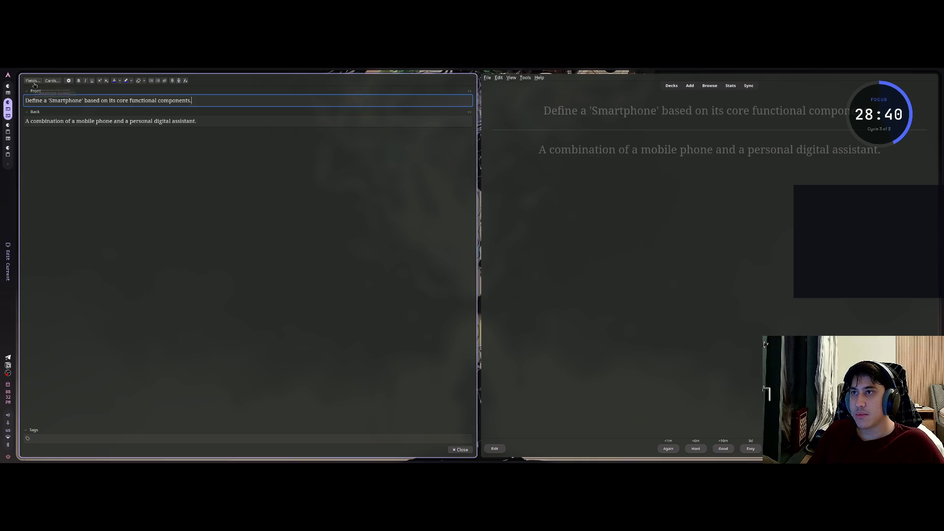
{"action": "left_click", "coordinate": [68, 80]}
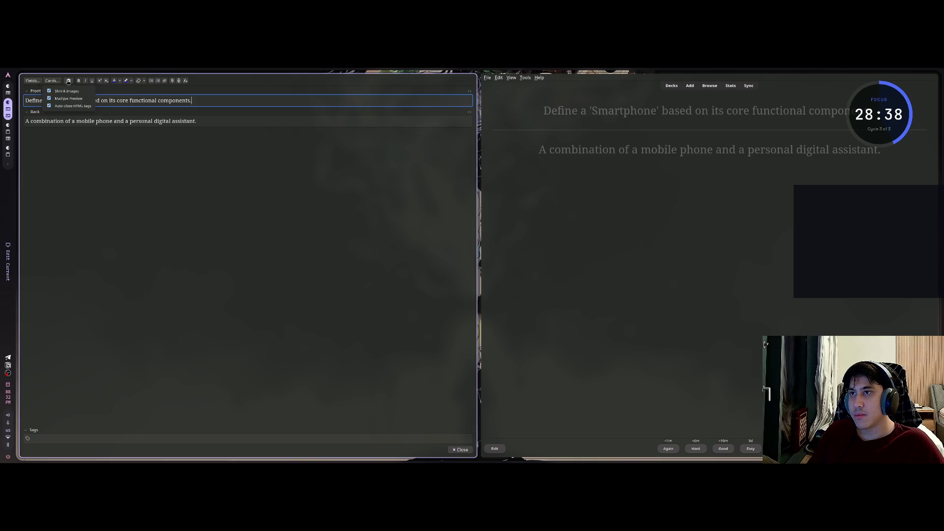
{"action": "left_click", "coordinate": [55, 83]}
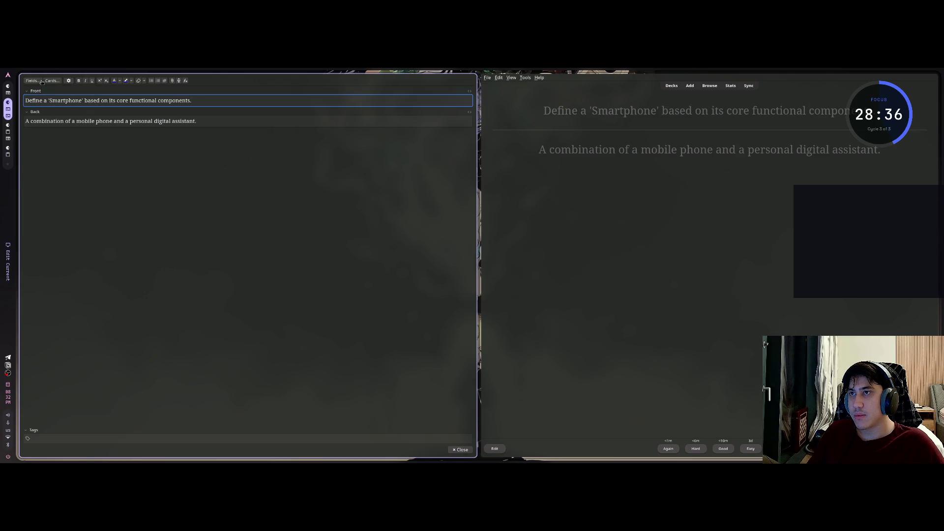
{"action": "left_click", "coordinate": [41, 81]}
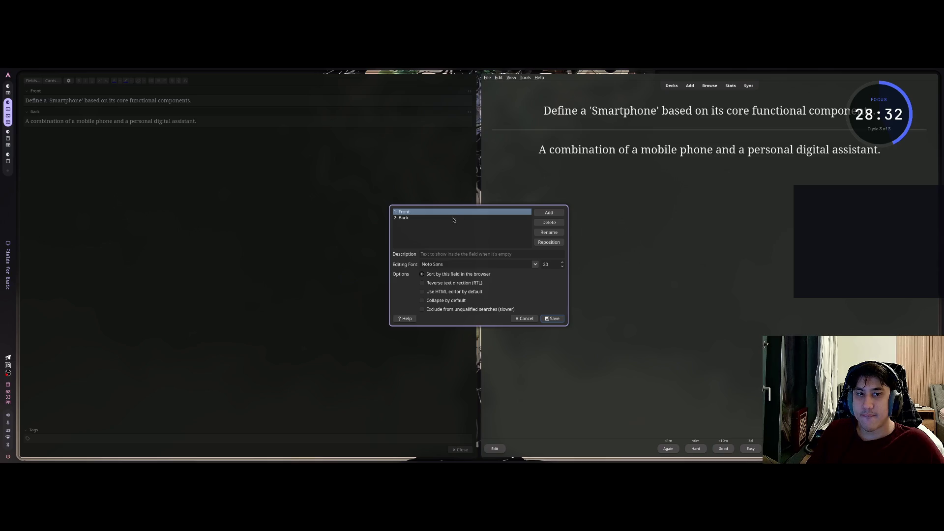
{"action": "left_click", "coordinate": [549, 223]}
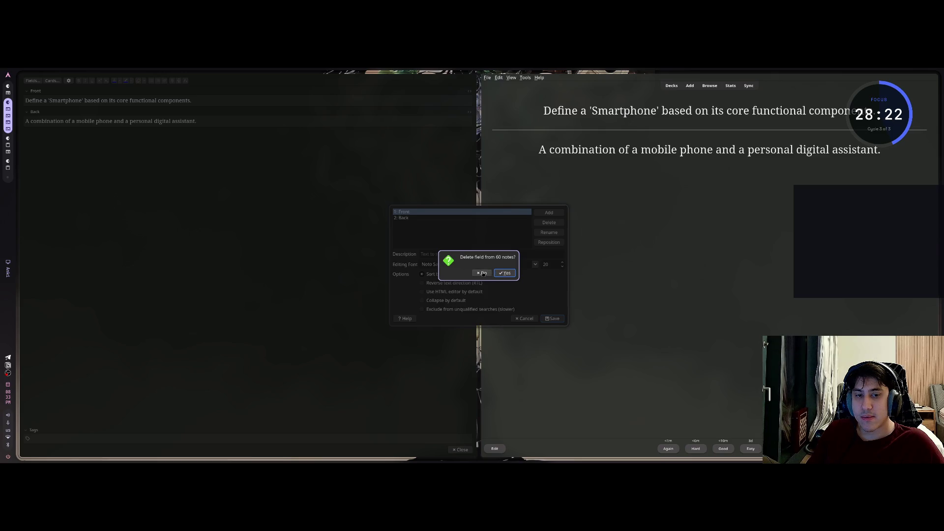
{"action": "left_click", "coordinate": [504, 273]}
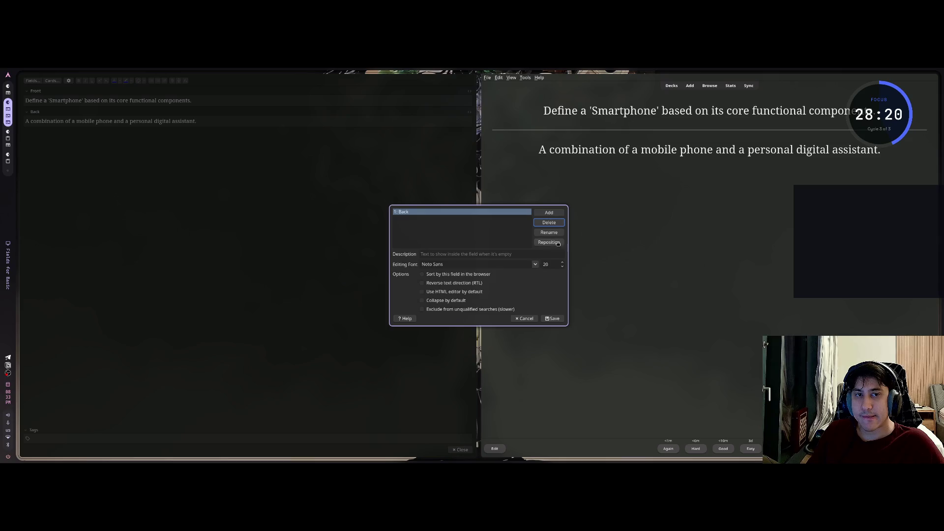
{"action": "left_click", "coordinate": [558, 225]}
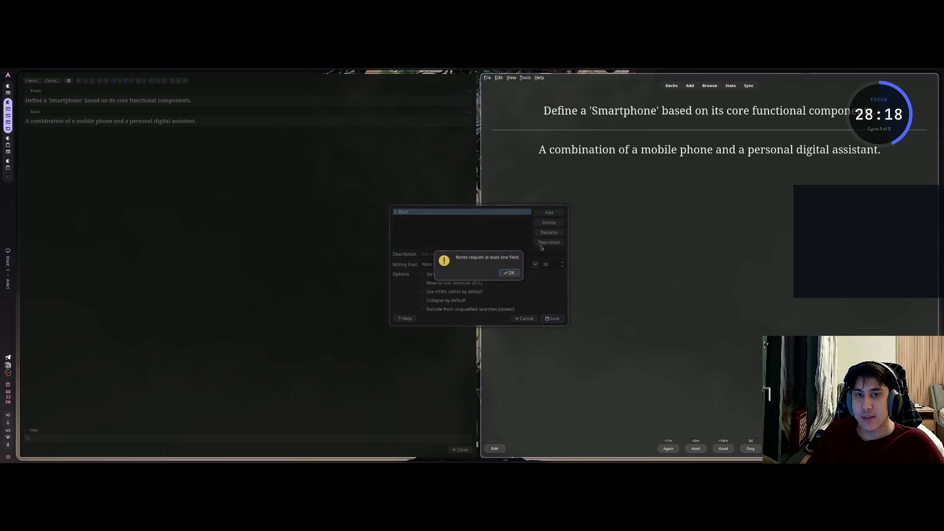
{"action": "left_click", "coordinate": [510, 274]}
{"action": "left_click", "coordinate": [497, 213]}
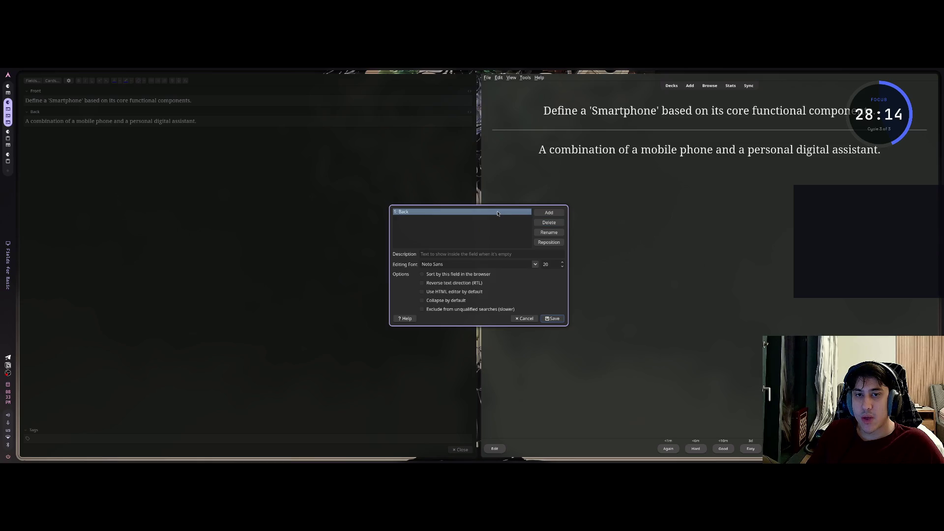
{"action": "left_click", "coordinate": [557, 214]}
{"action": "left_click", "coordinate": [520, 274]}
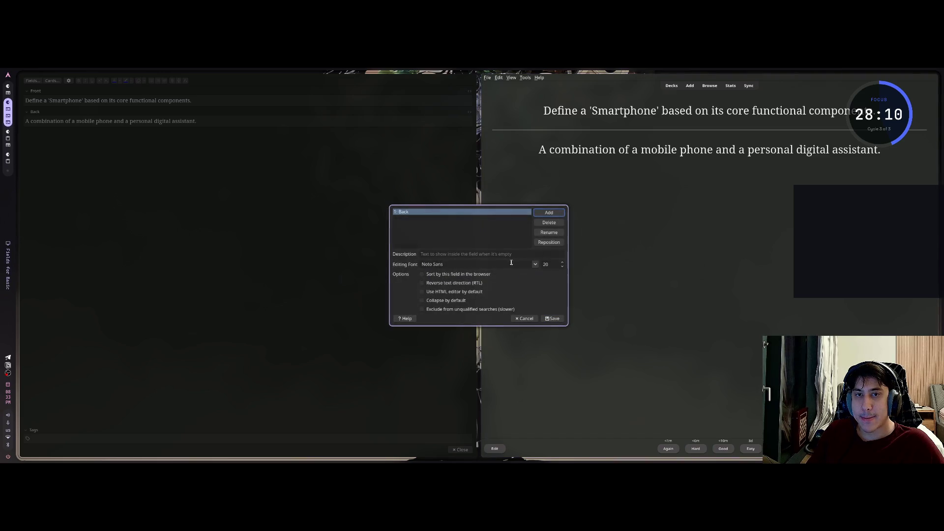
{"action": "left_click", "coordinate": [522, 242]}
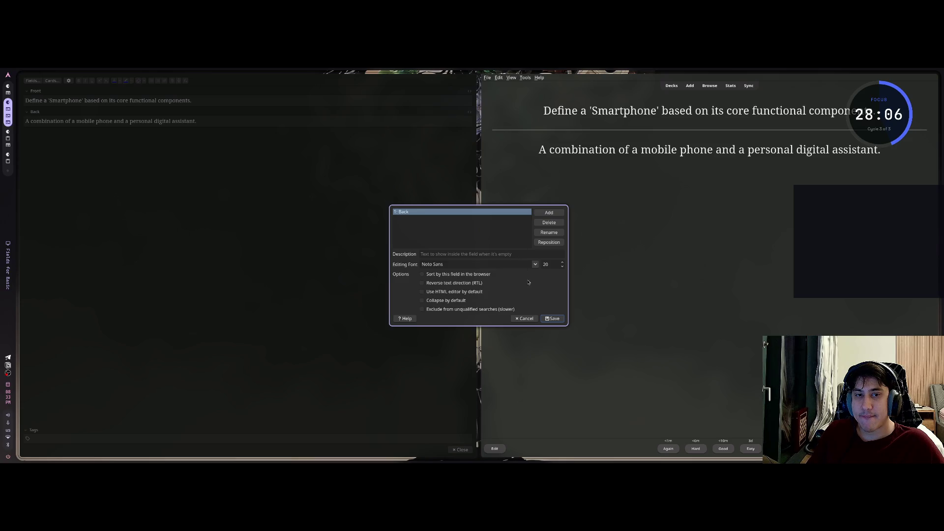
{"action": "left_click", "coordinate": [524, 319]}
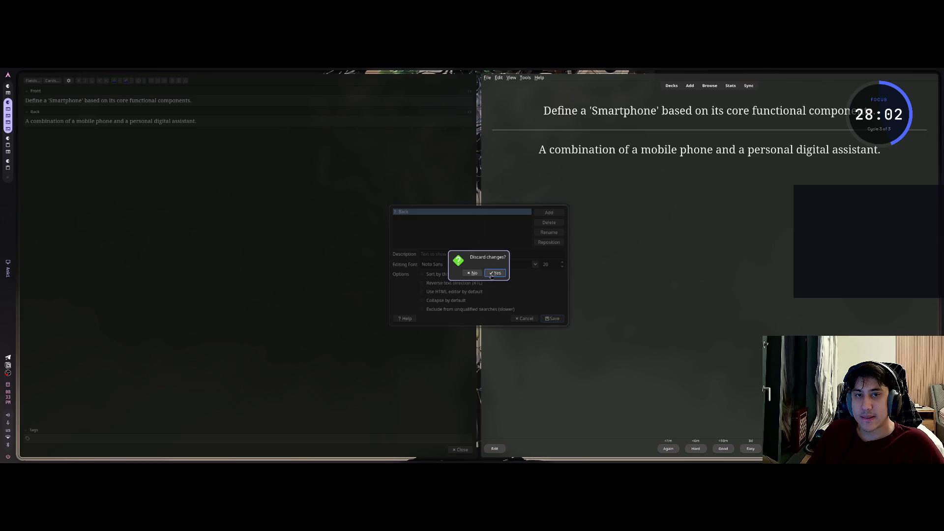
{"action": "left_click", "coordinate": [494, 274]}
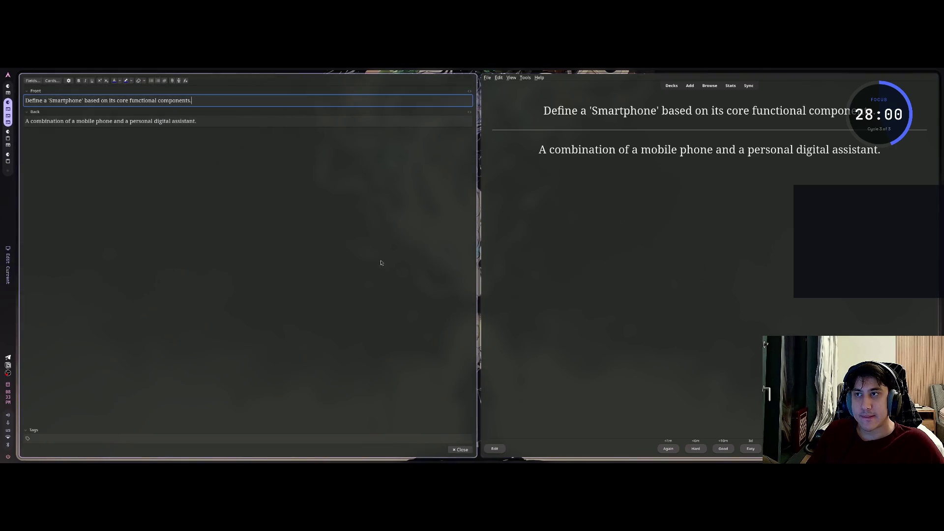
Step: Look through the note type's card templates and options, closing them without saving
{"action": "left_click", "coordinate": [225, 280]}
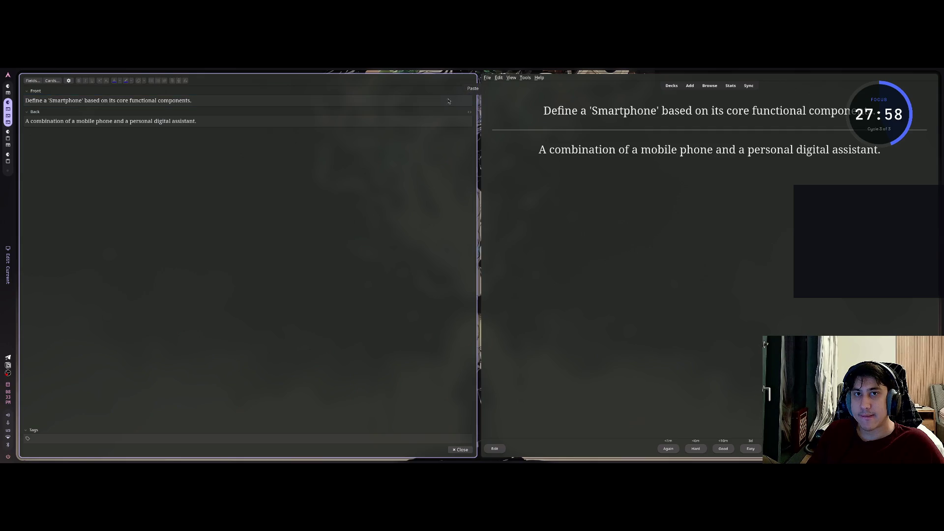
{"action": "right_click", "coordinate": [225, 280]}
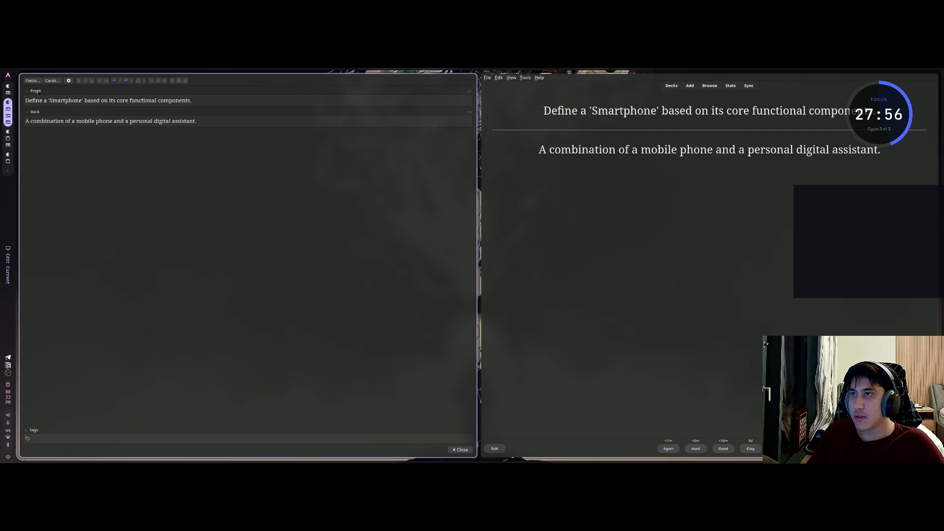
{"action": "left_click", "coordinate": [52, 81]}
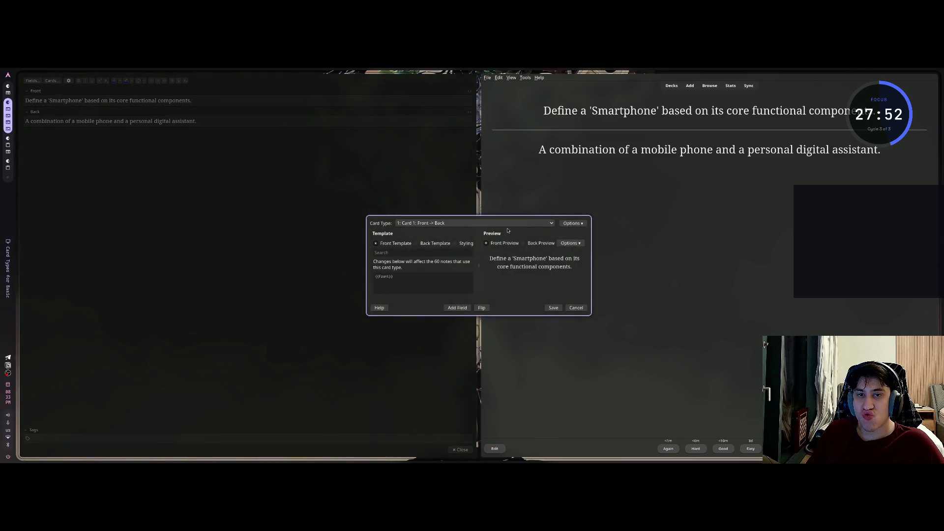
{"action": "left_click", "coordinate": [576, 226]}
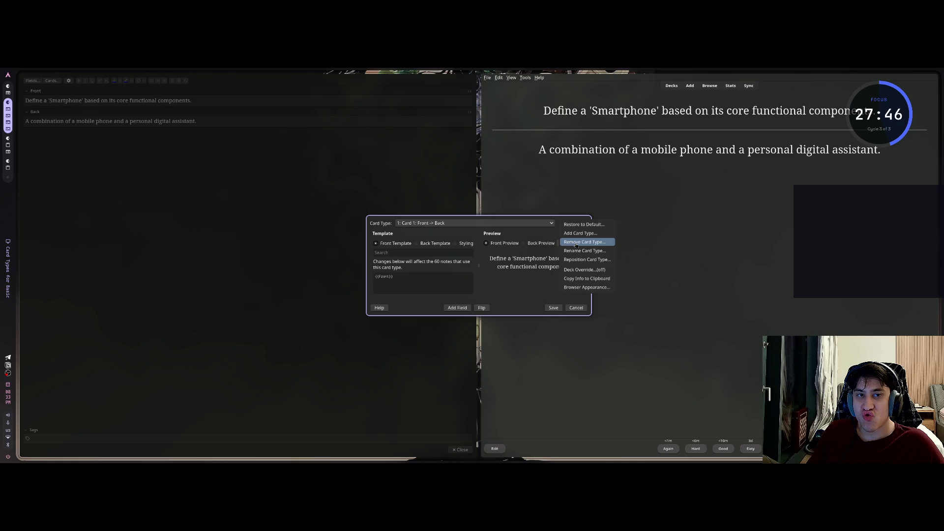
{"action": "left_click", "coordinate": [531, 236]}
{"action": "left_click", "coordinate": [414, 279]}
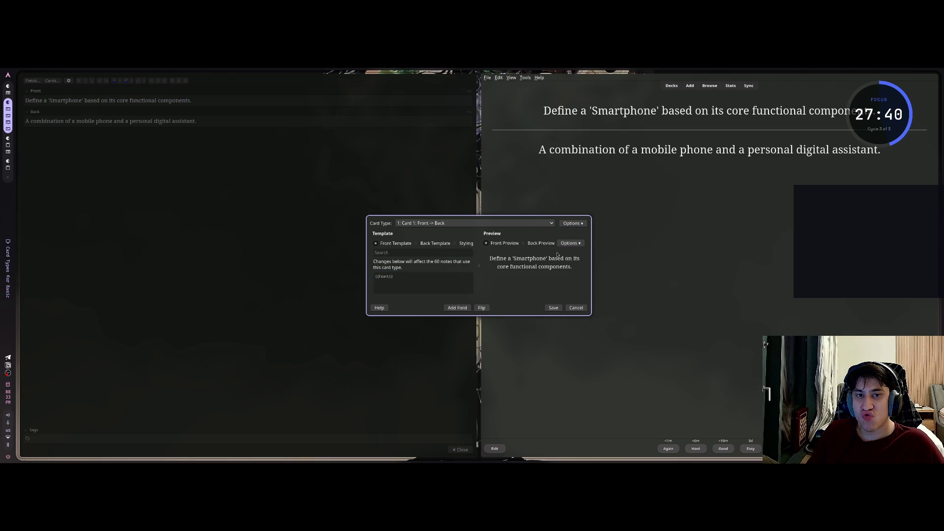
{"action": "left_click", "coordinate": [572, 244]}
{"action": "left_click", "coordinate": [569, 239]}
{"action": "left_click", "coordinate": [576, 309]}
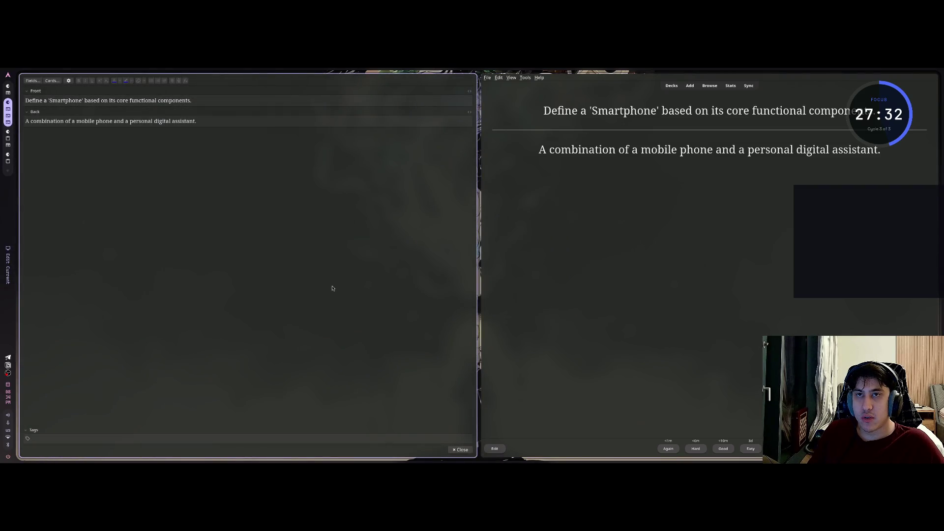
Step: Select all of the Smartphone card's front question text for copying
{"action": "left_click", "coordinate": [216, 101]}
{"action": "key", "text": "ctrl+a"}
{"action": "key", "text": "ctrl+c"}
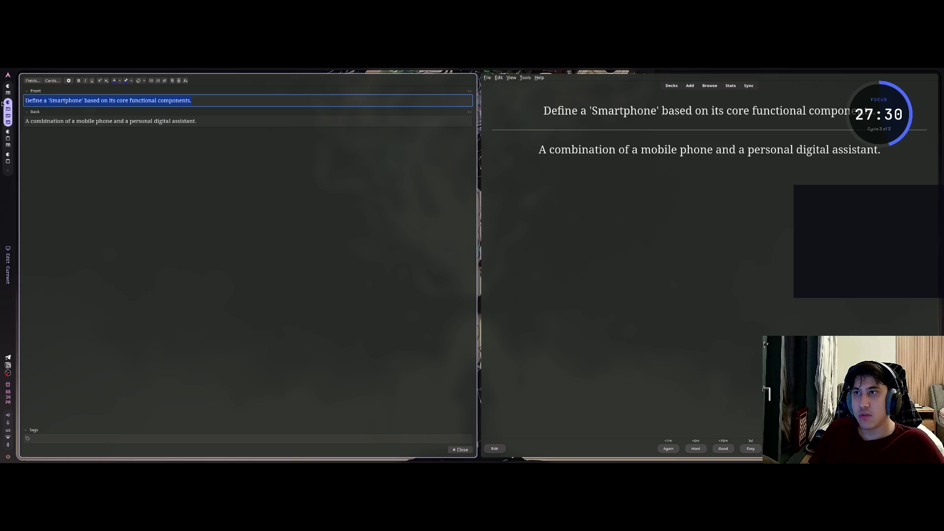
{"action": "key", "text": "super+Left"}
Step: Turn on a darker Dark Reader theme for the claude.ai exam-prep chat
{"action": "key", "text": "super+Up"}
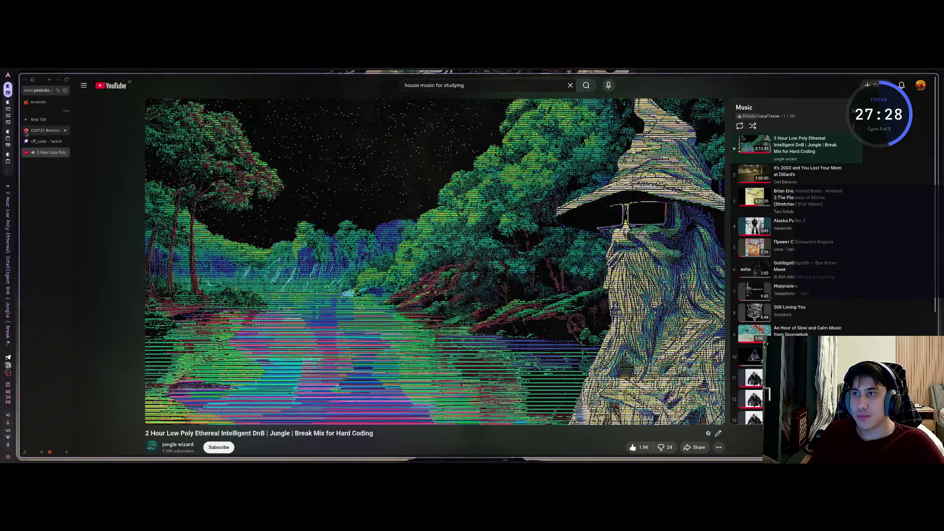
{"action": "left_click", "coordinate": [65, 204]}
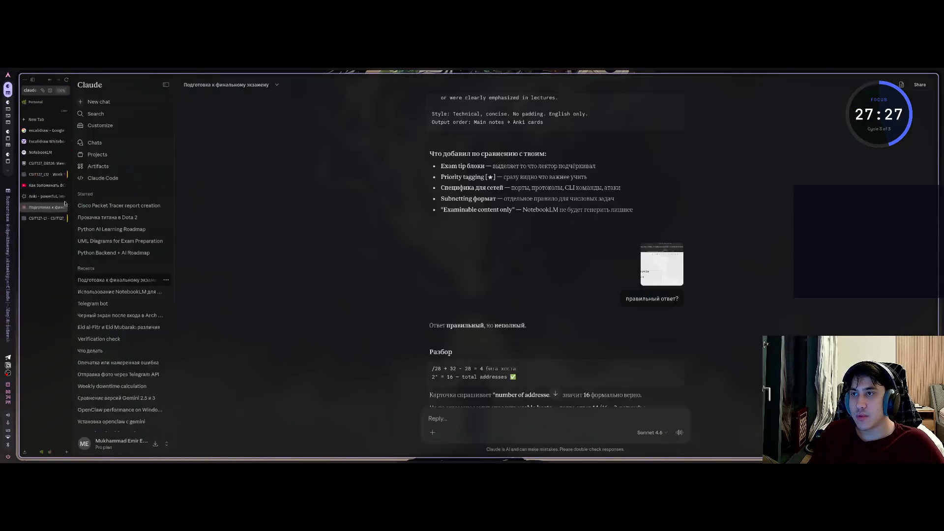
{"action": "left_click", "coordinate": [494, 414]}
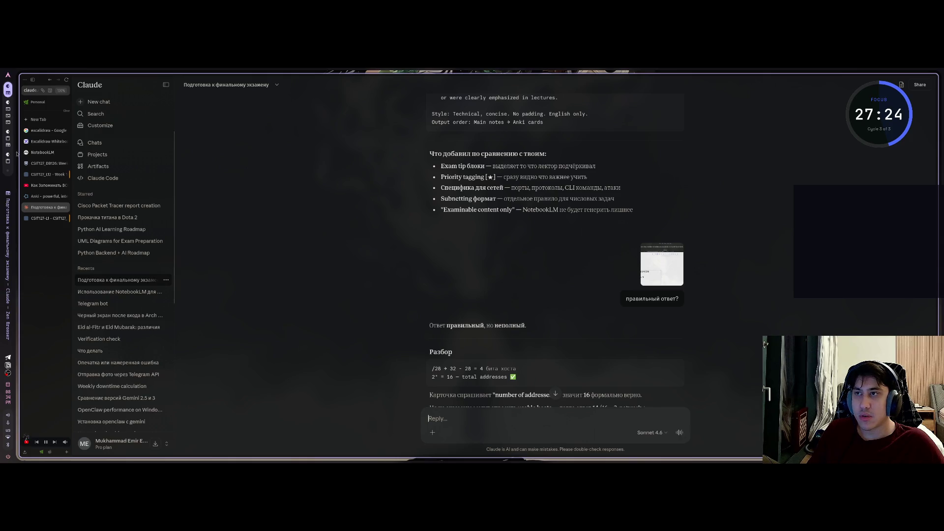
{"action": "left_click", "coordinate": [50, 91]}
{"action": "left_click", "coordinate": [57, 141]}
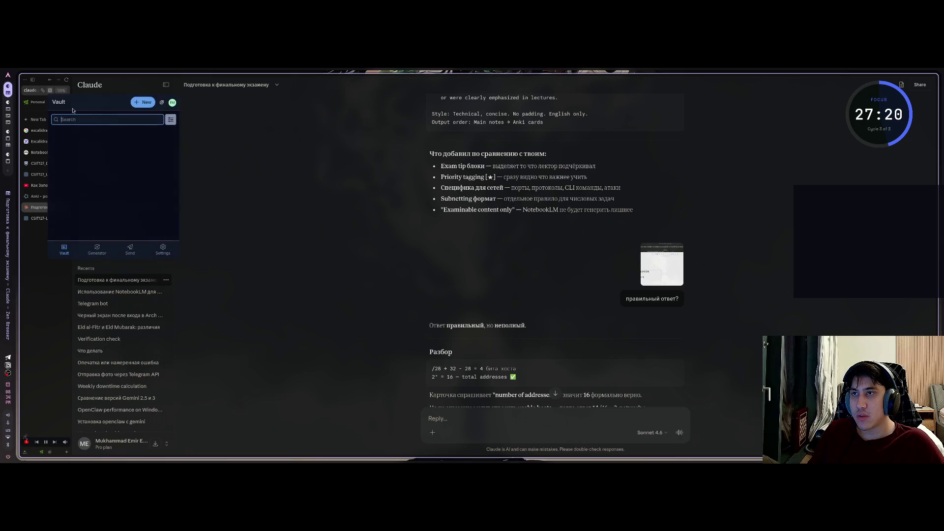
{"action": "left_click", "coordinate": [50, 91]}
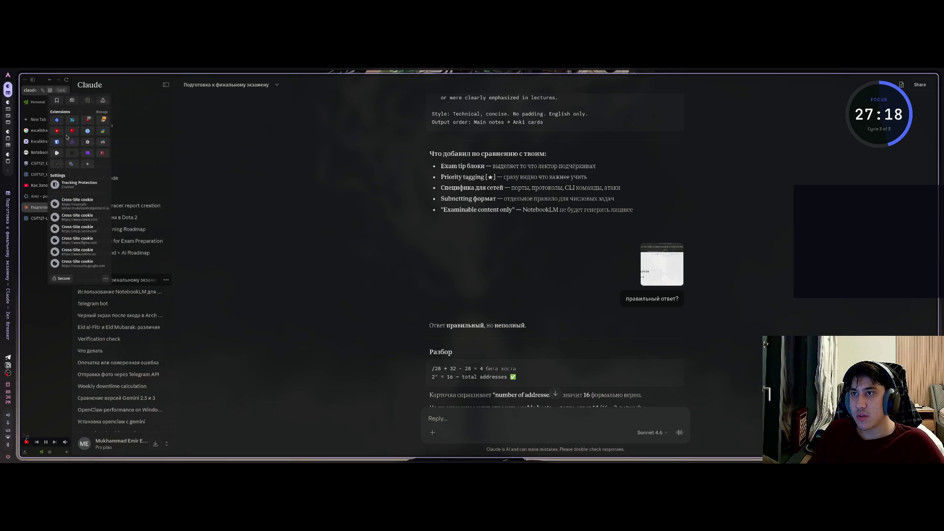
{"action": "left_click", "coordinate": [86, 143]}
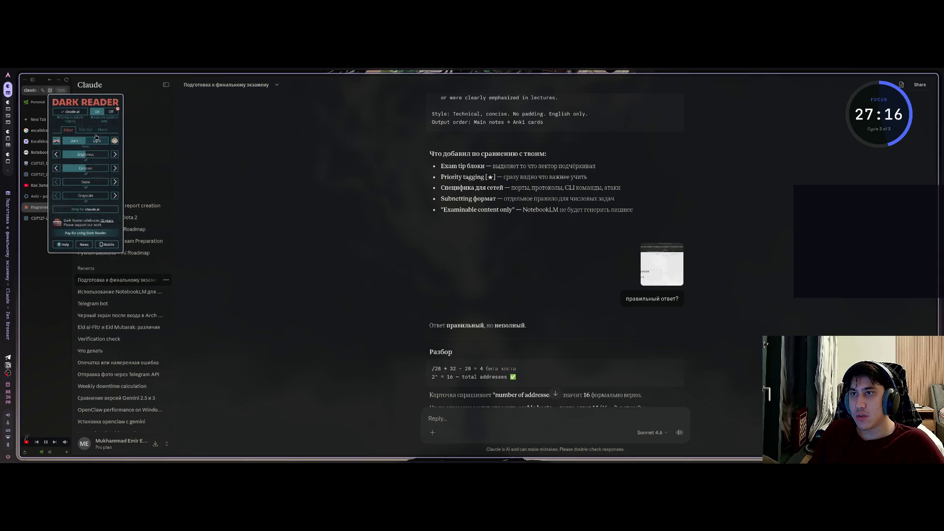
{"action": "left_click", "coordinate": [68, 112]}
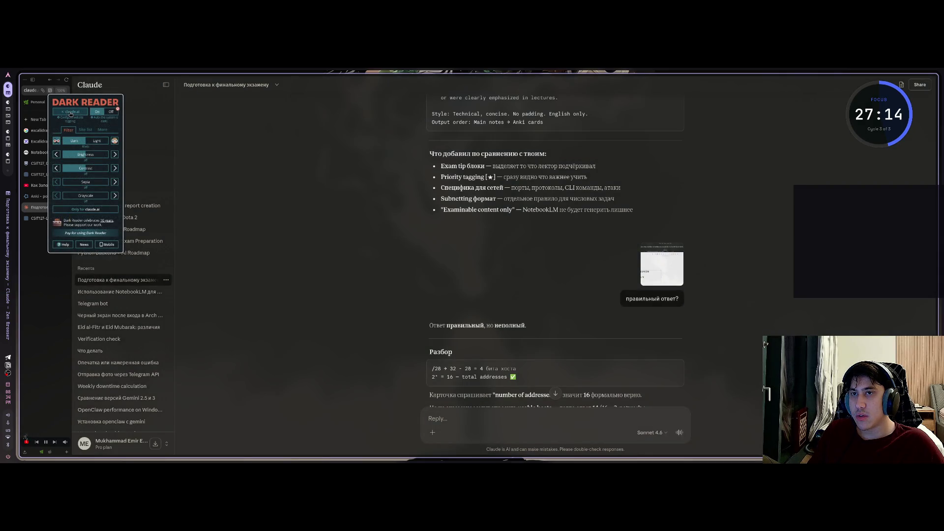
{"action": "left_click", "coordinate": [74, 112]}
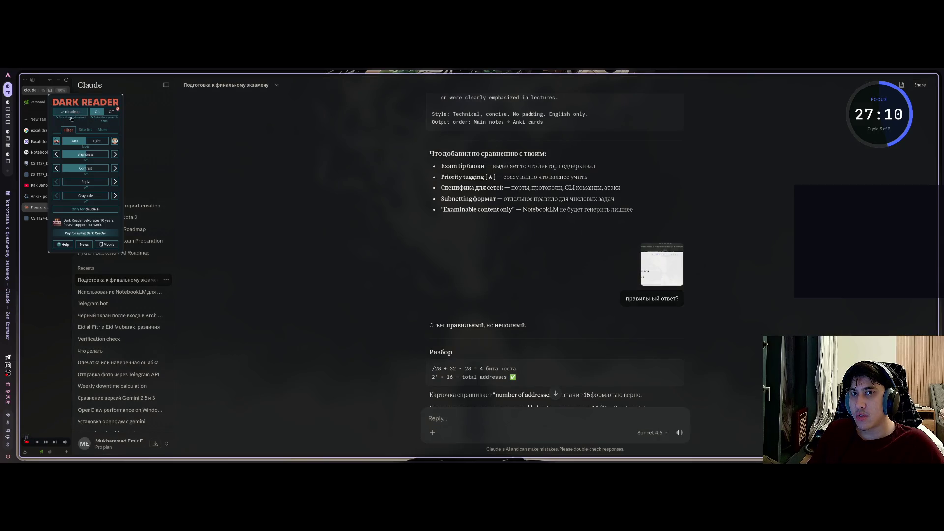
{"action": "left_click", "coordinate": [54, 311]}
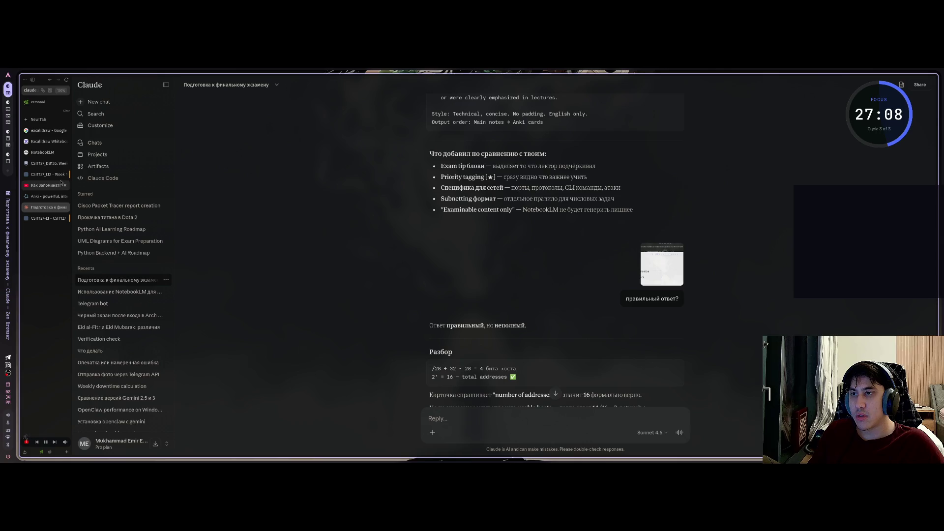
Step: Paste the Smartphone question into the NotebookLM notebook's chat input
{"action": "scroll", "coordinate": [346, 295], "scroll_direction": "up", "scroll_amount": 3}
{"action": "scroll", "coordinate": [346, 295], "scroll_direction": "down", "scroll_amount": 3}
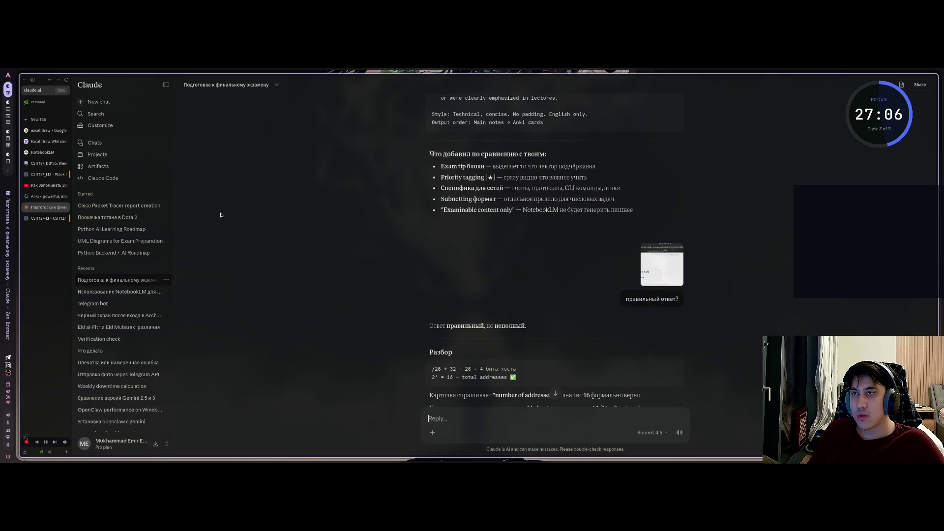
{"action": "left_click", "coordinate": [47, 130]}
{"action": "left_click", "coordinate": [47, 141]}
{"action": "left_click", "coordinate": [45, 153]}
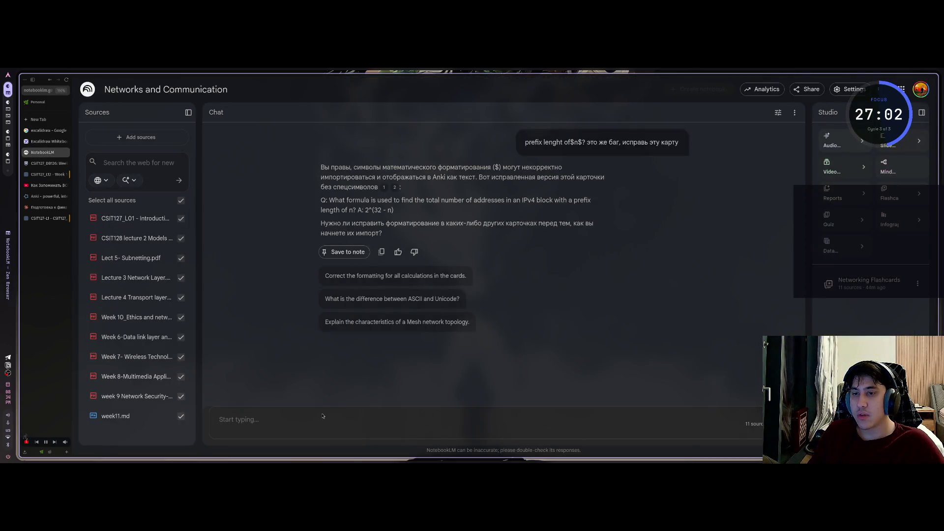
{"action": "left_click", "coordinate": [238, 422]}
{"action": "key", "text": "ctrl+v"}
{"action": "key", "text": "alt+Tab"}
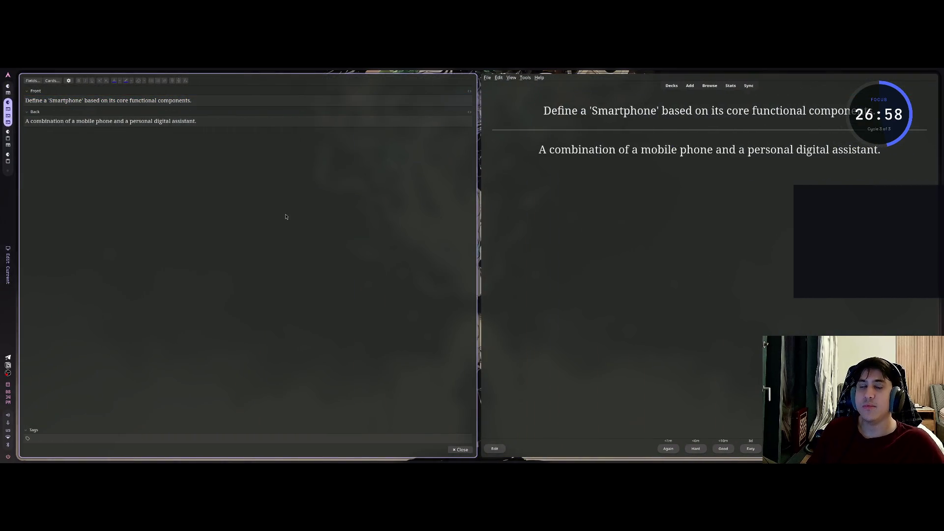
Step: Close the card editor, rate the Smartphone card Easy, and grade the Session Layer card
{"action": "key", "text": "Escape"}
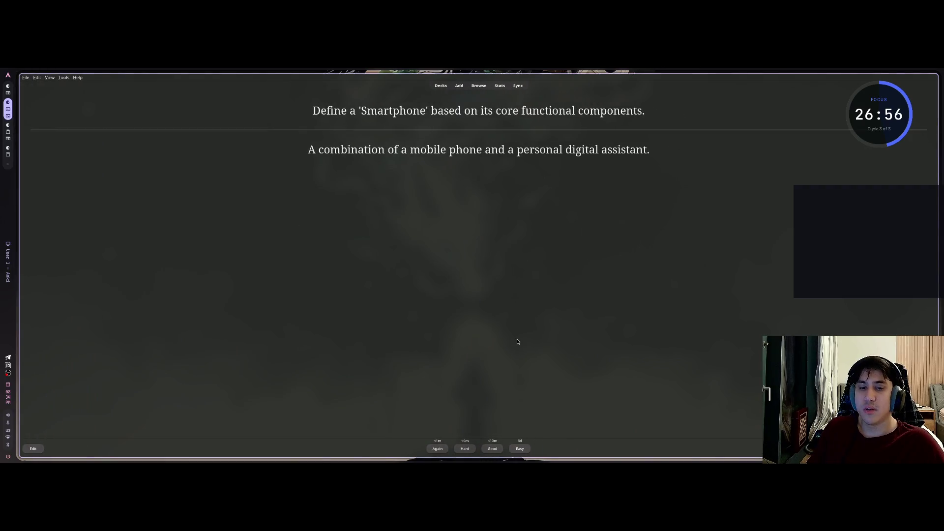
{"action": "left_click", "coordinate": [520, 448]}
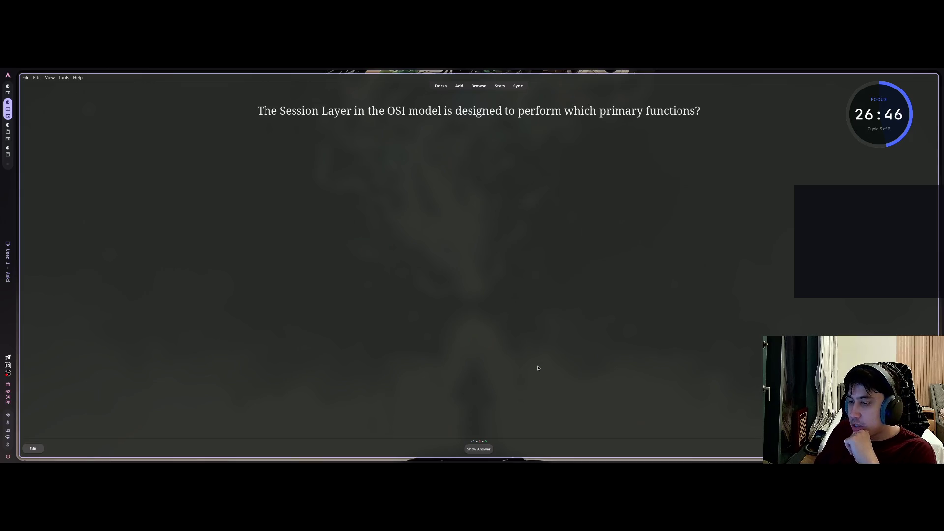
{"action": "key", "text": "space"}
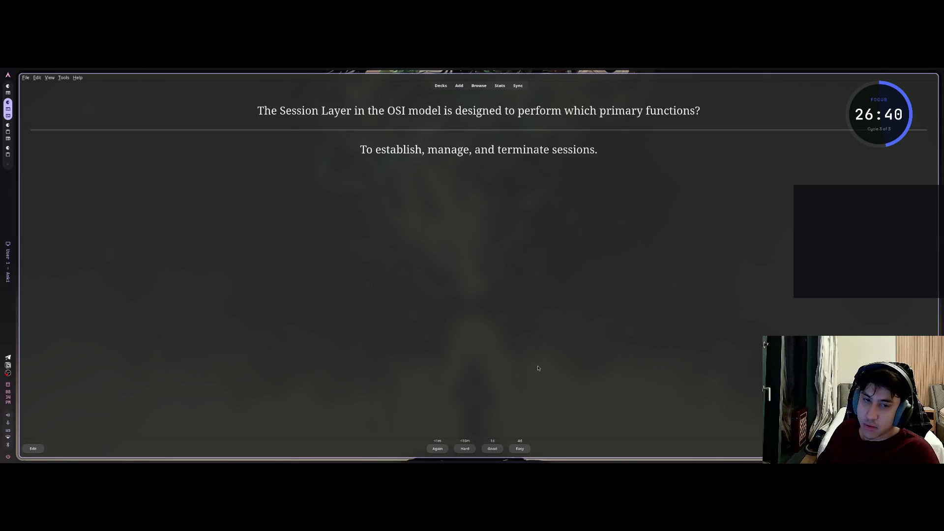
{"action": "key", "text": "space"}
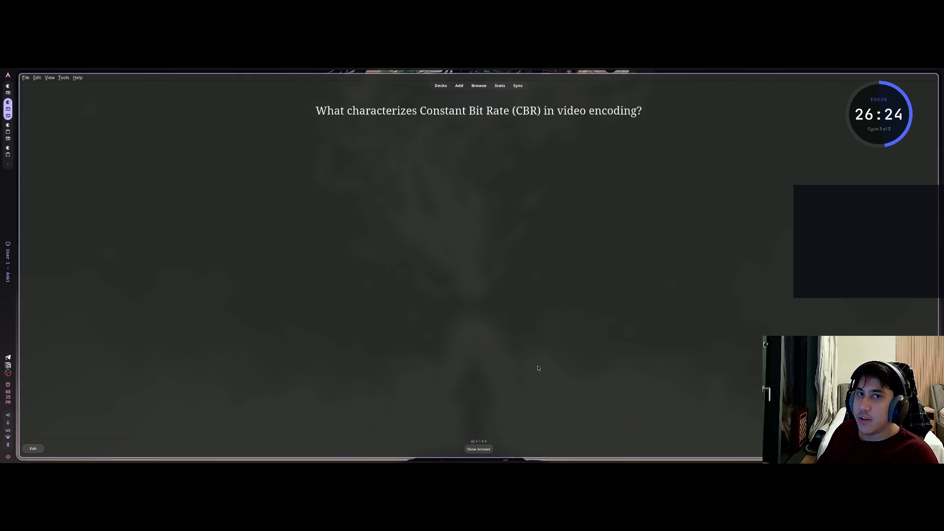
Step: Reveal and grade the CBR and IP last-address cards
{"action": "key", "text": "space"}
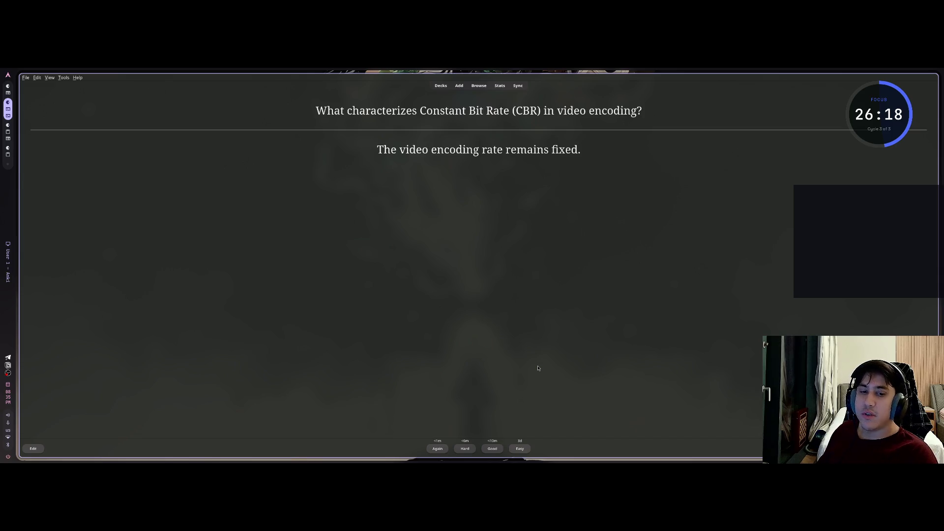
{"action": "key", "text": "space"}
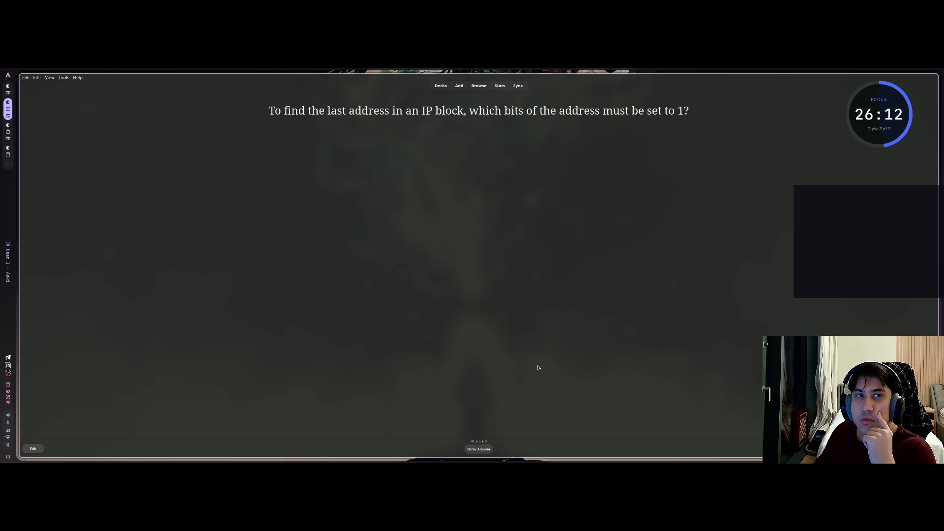
{"action": "key", "text": "space"}
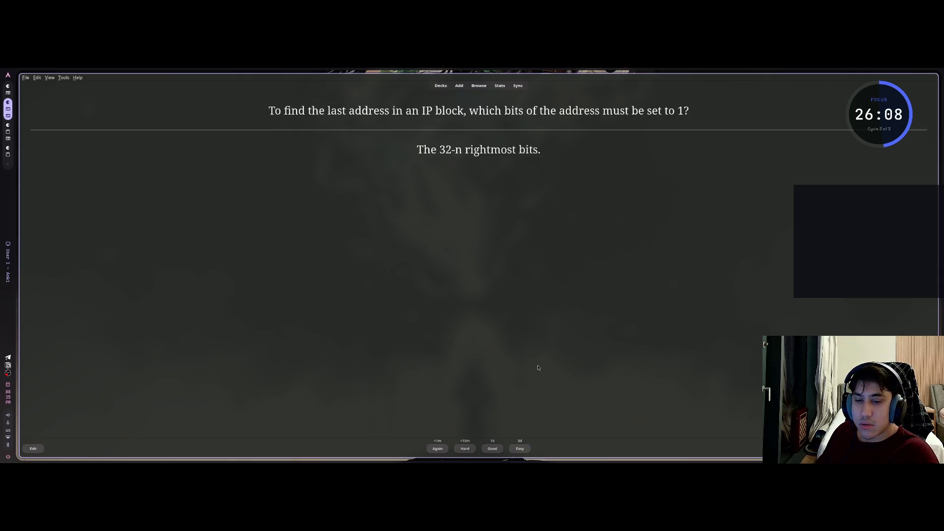
{"action": "key", "text": "space"}
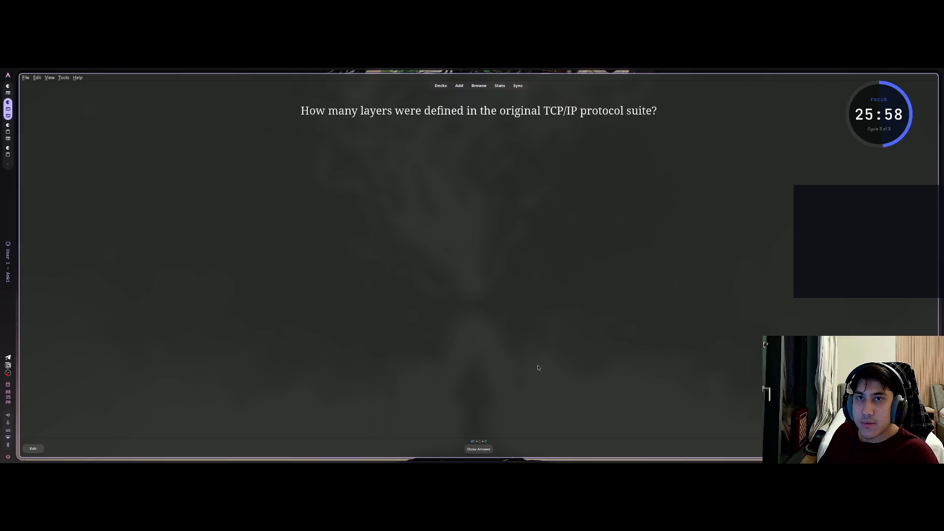
Step: Reveal and grade the TCP/IP layer-count and VBR cards
{"action": "key", "text": "space"}
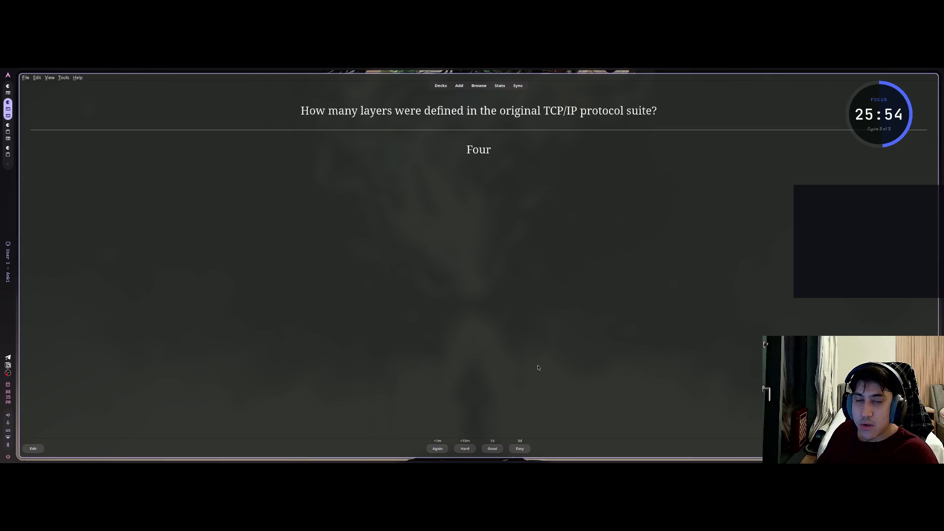
{"action": "key", "text": "space"}
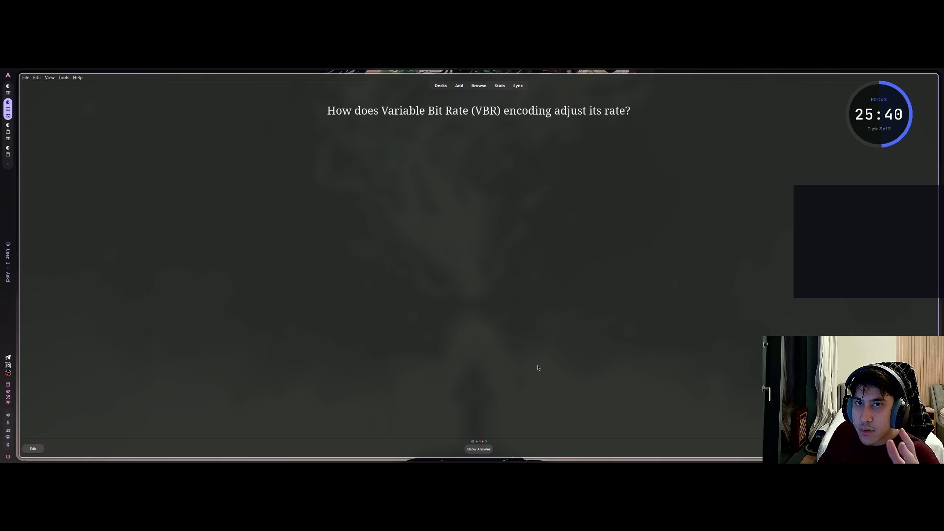
{"action": "key", "text": "space"}
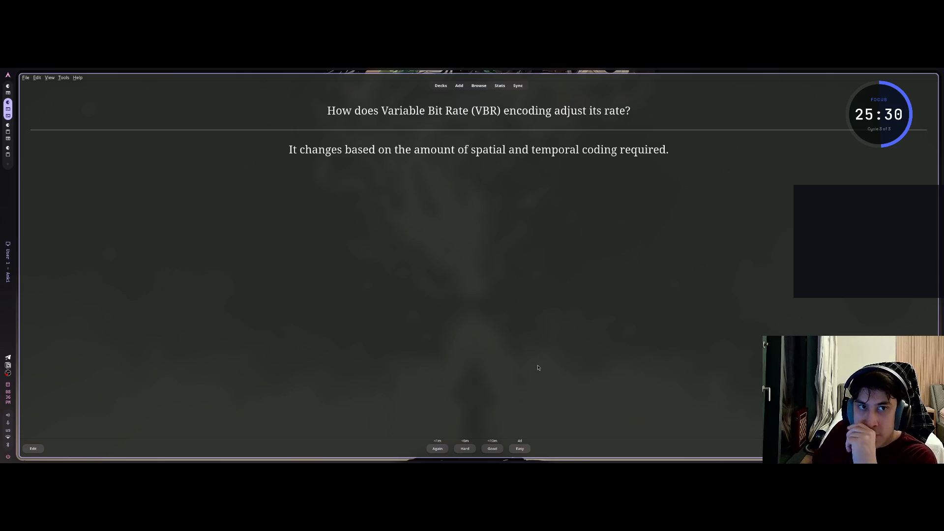
{"action": "key", "text": "space"}
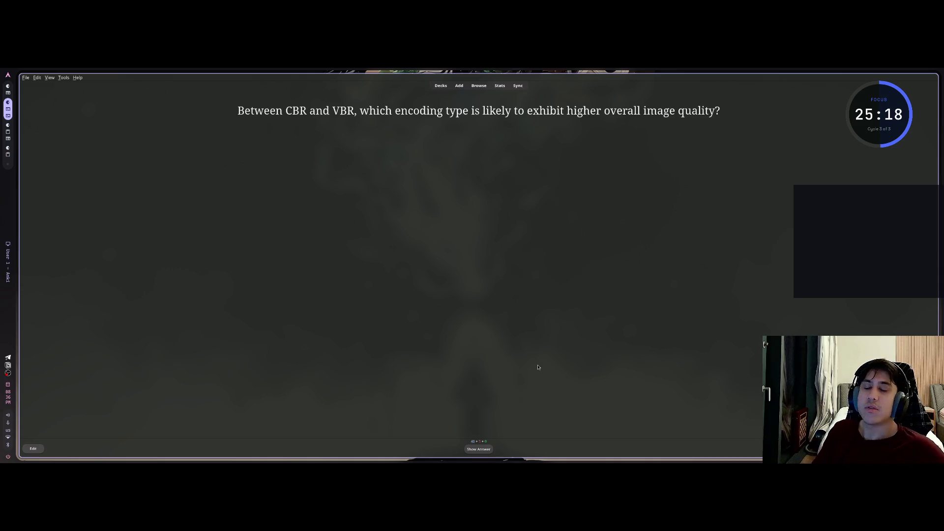
Step: Reveal and grade the CBR-versus-VBR quality and four TCP/IP layers cards
{"action": "key", "text": "space"}
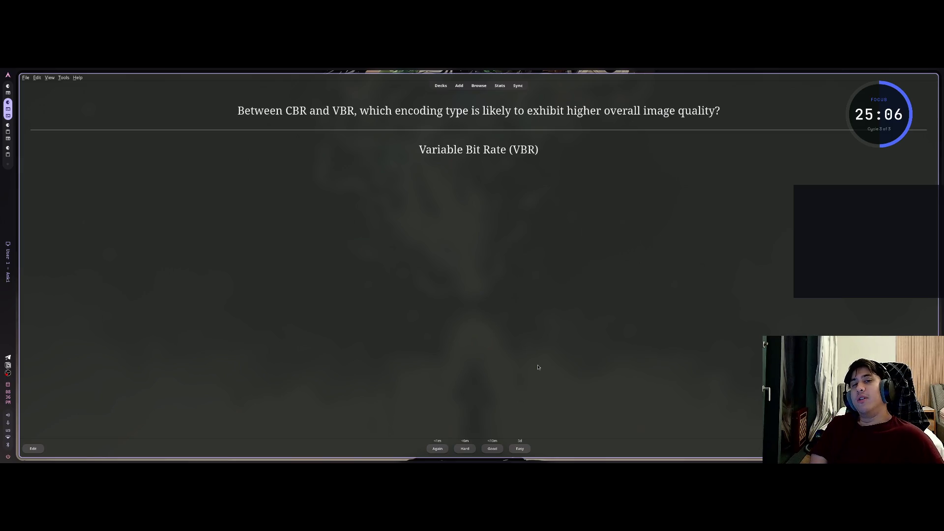
{"action": "key", "text": "space"}
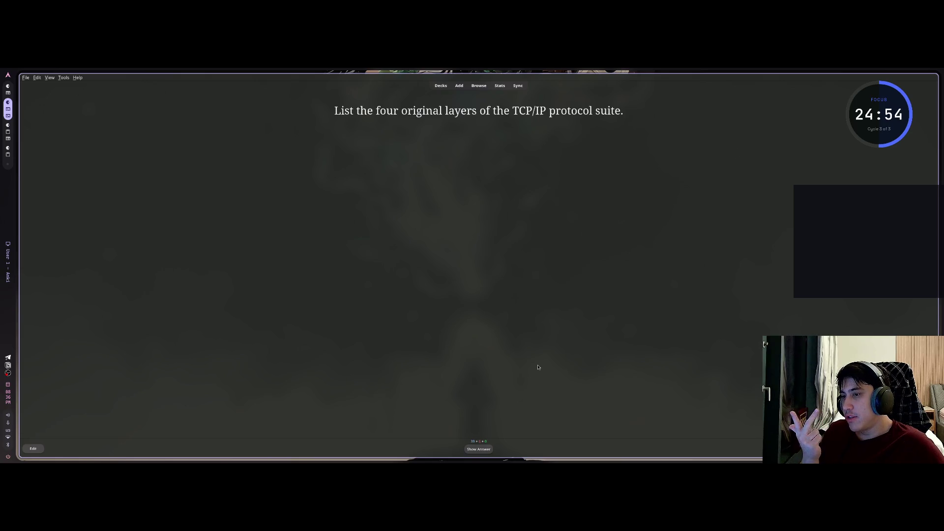
{"action": "key", "text": "space"}
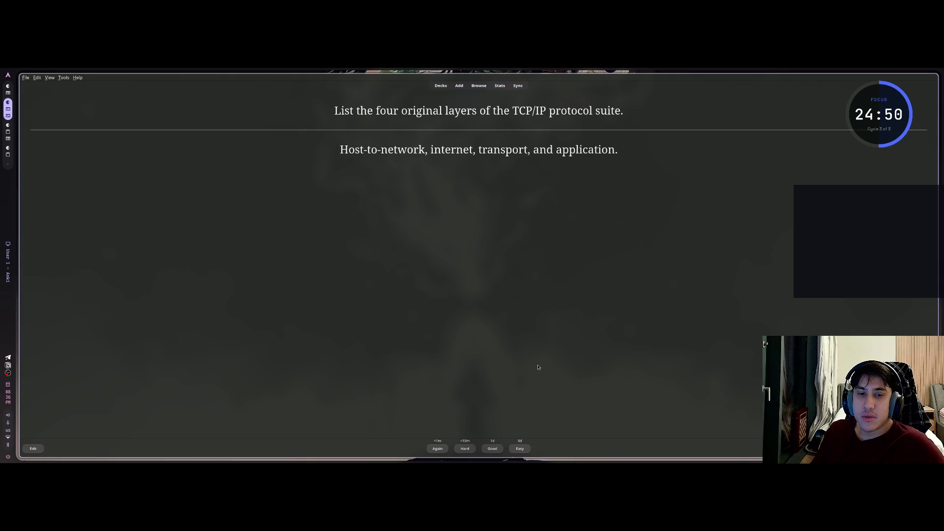
{"action": "key", "text": "space"}
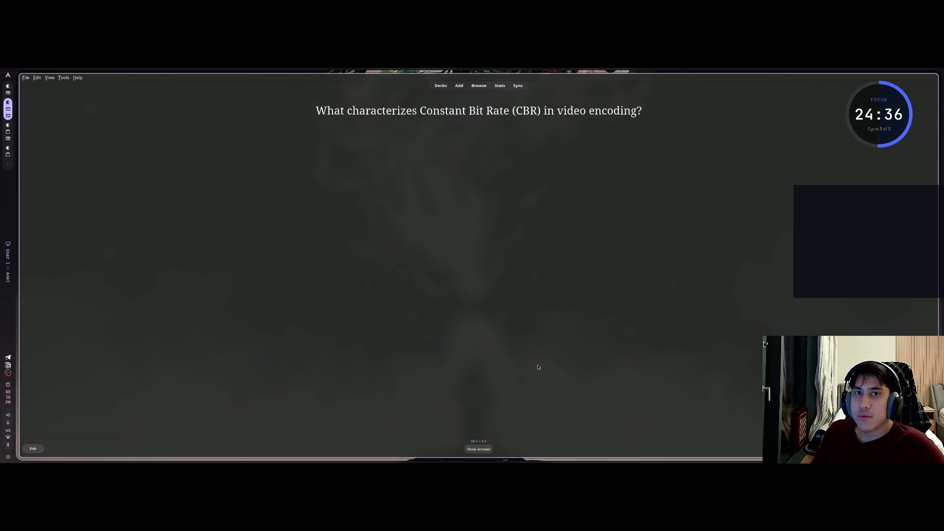
Step: Reveal and grade the CBR and limited-bandwidth cards
{"action": "key", "text": "space"}
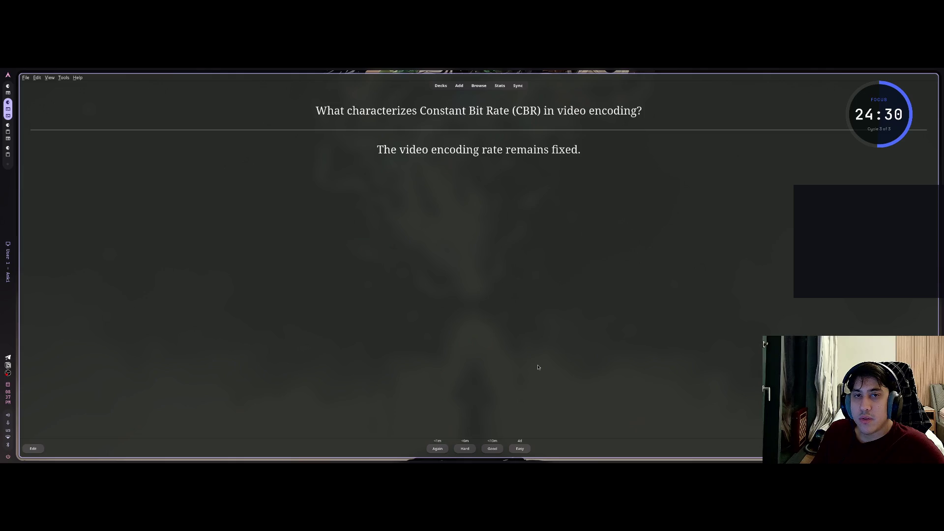
{"action": "key", "text": "space"}
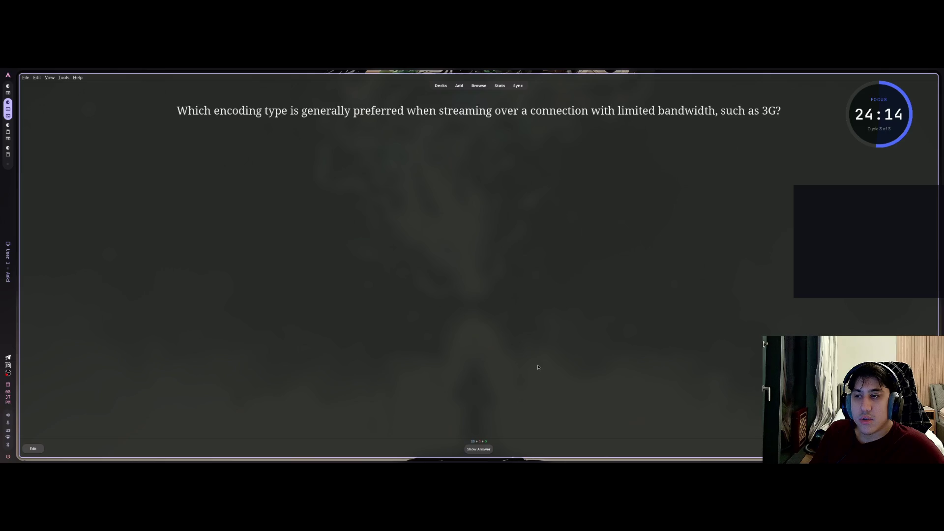
{"action": "key", "text": "space"}
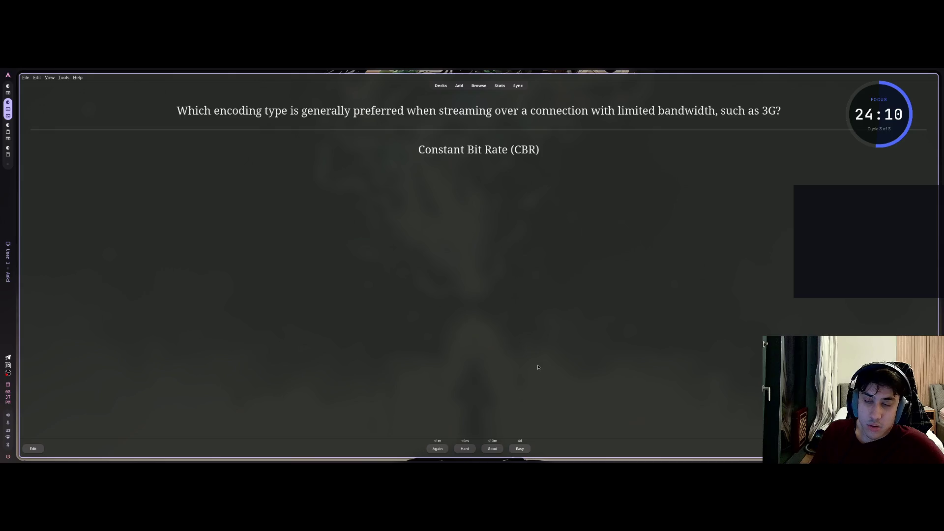
{"action": "key", "text": "space"}
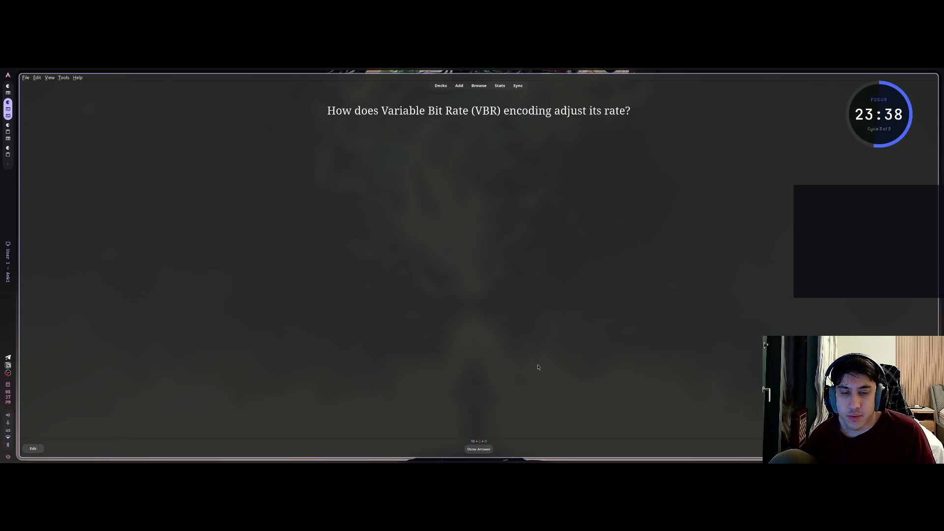
Step: Grade the VBR and CBR-vs-VBR cards, then reveal the MPEG 1 answer, 1.5 Mbps
{"action": "key", "text": "space"}
{"action": "key", "text": "space"}
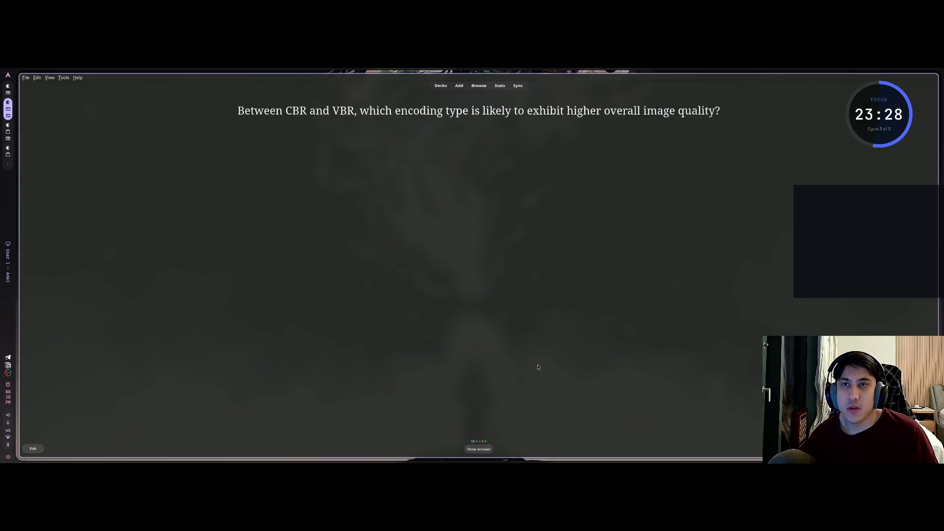
{"action": "key", "text": "space"}
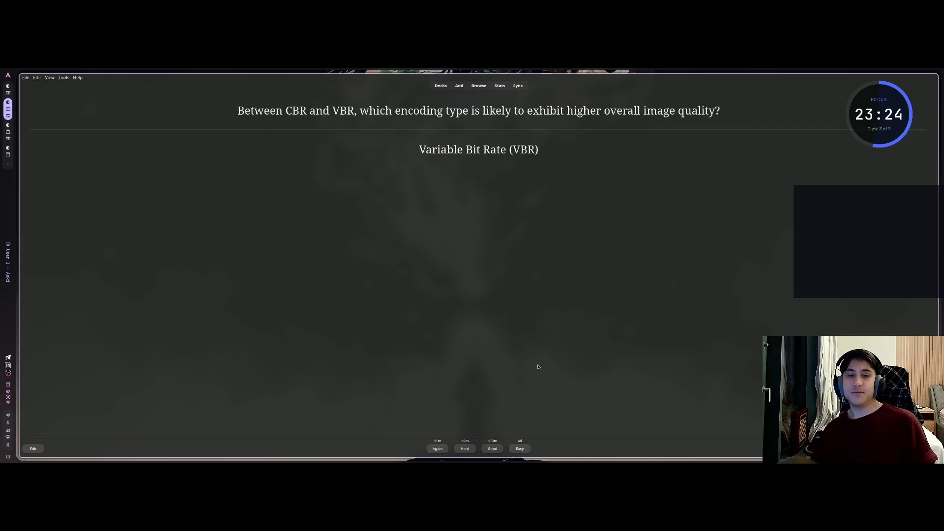
{"action": "key", "text": "space"}
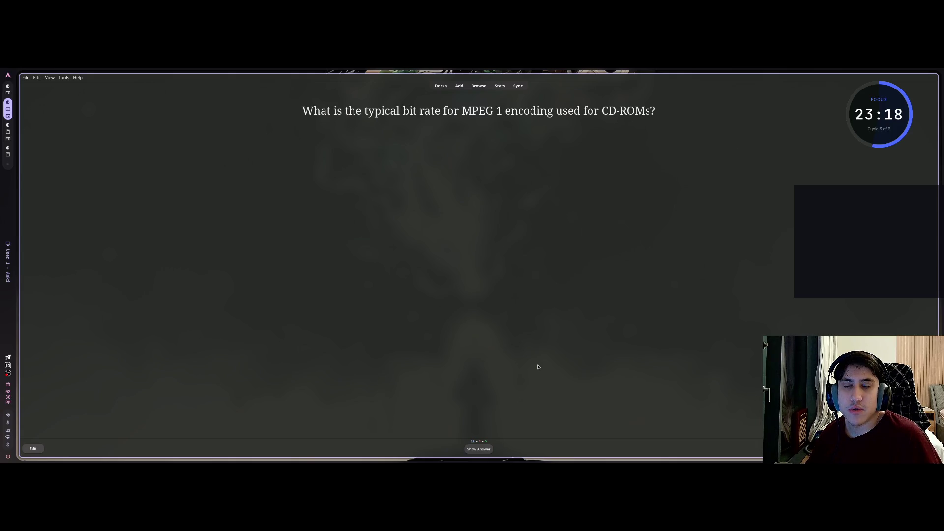
{"action": "key", "text": "space"}
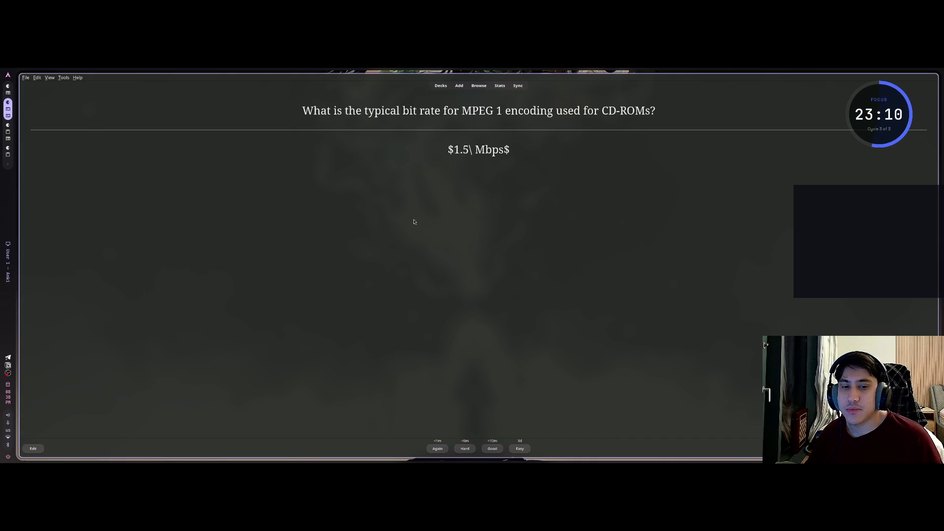
Step: Strip the $ and backslash so the MPEG 1 Back field reads '1.5 Mbps', then grade it
{"action": "left_click", "coordinate": [33, 448]}
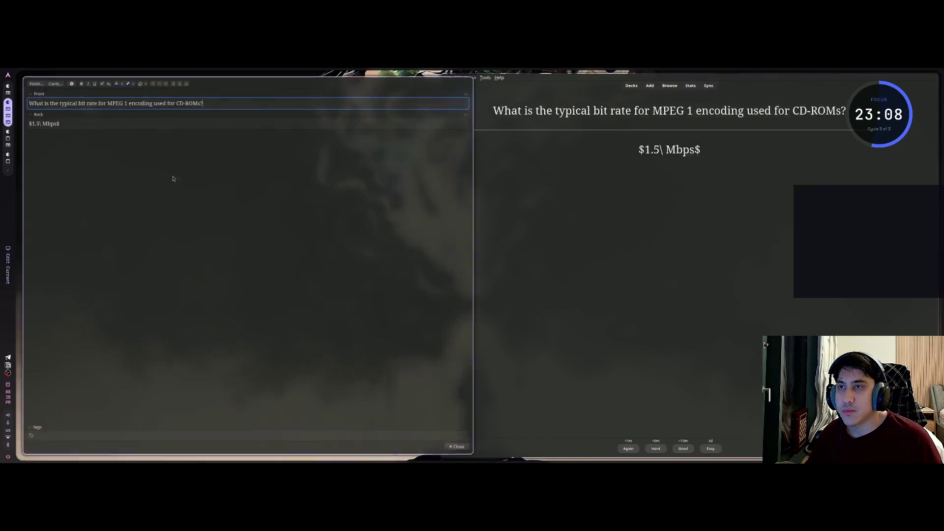
{"action": "left_click", "coordinate": [28, 120]}
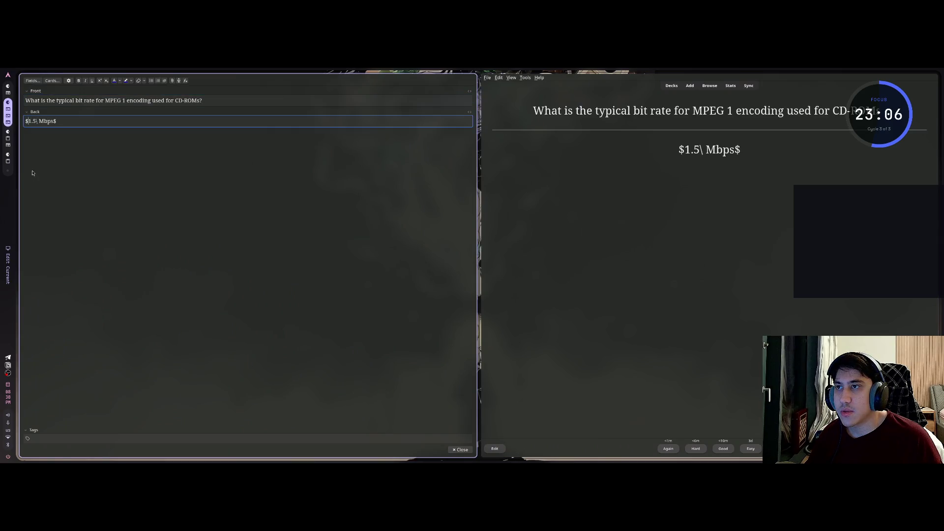
{"action": "key", "text": "BackSpace"}
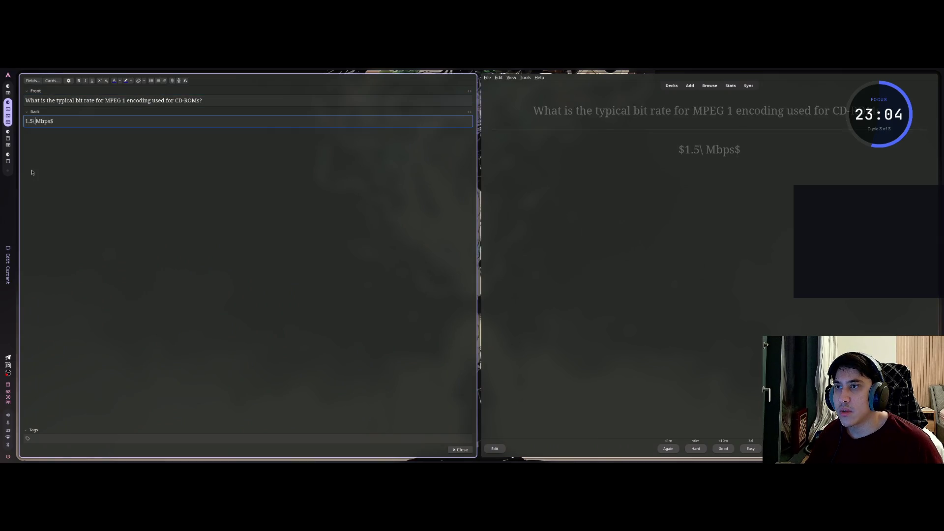
{"action": "key", "text": "Right"}
{"action": "key", "text": "Right"}
{"action": "key", "text": "Right"}
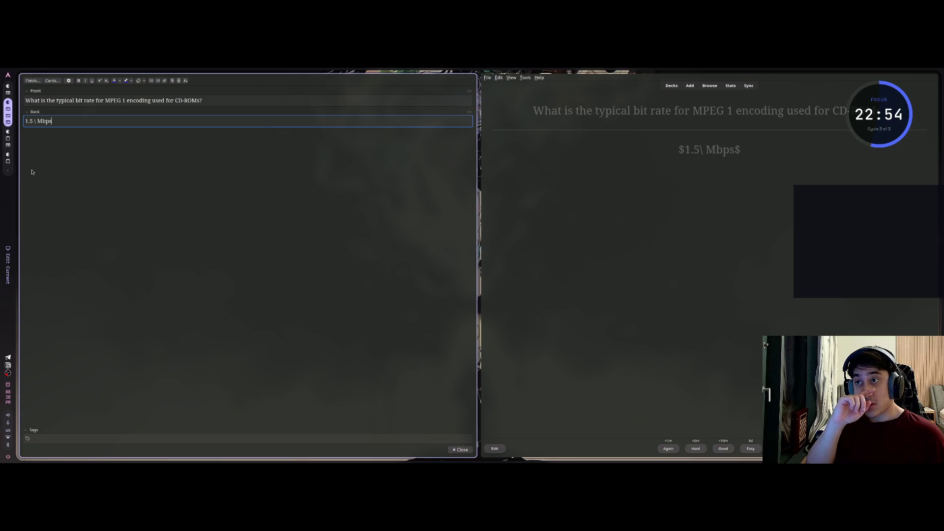
{"action": "key", "text": "BackSpace"}
{"action": "key", "text": "BackSpace"}
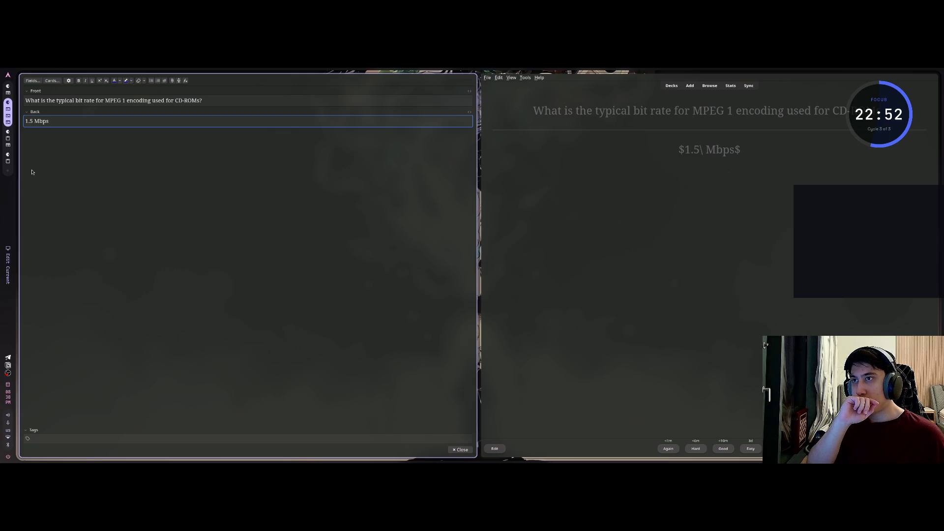
{"action": "left_click", "coordinate": [226, 194]}
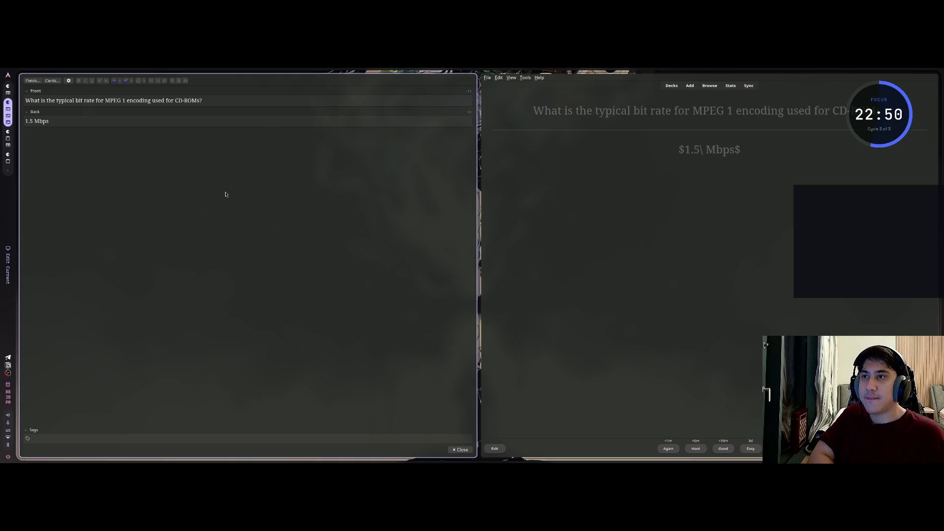
{"action": "key", "text": "Escape"}
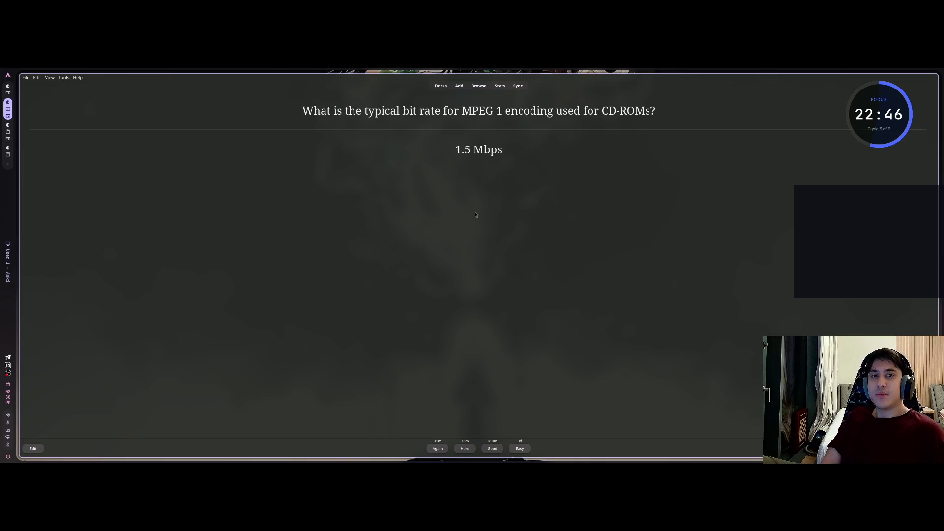
{"action": "key", "text": "space"}
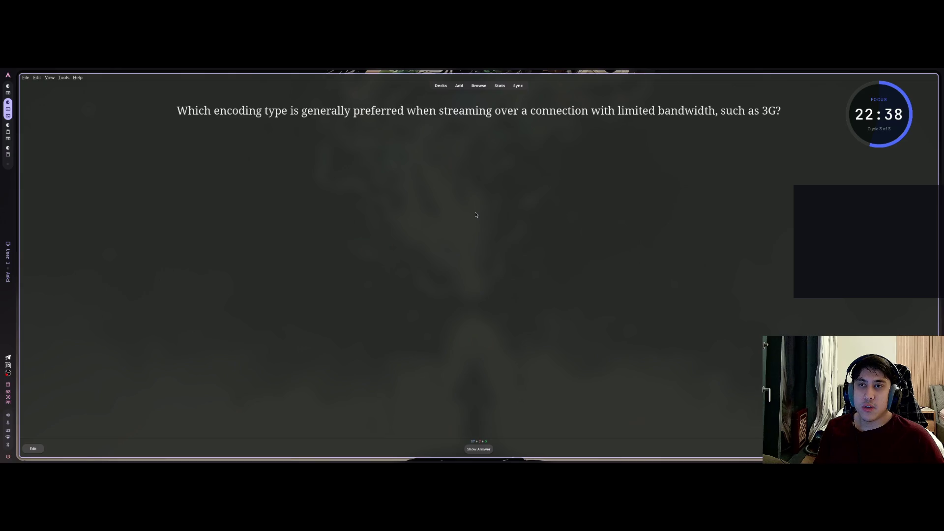
Step: Grade the limited-bandwidth card and reveal the MPEG 2 DVD bit-rate answer
{"action": "key", "text": "space"}
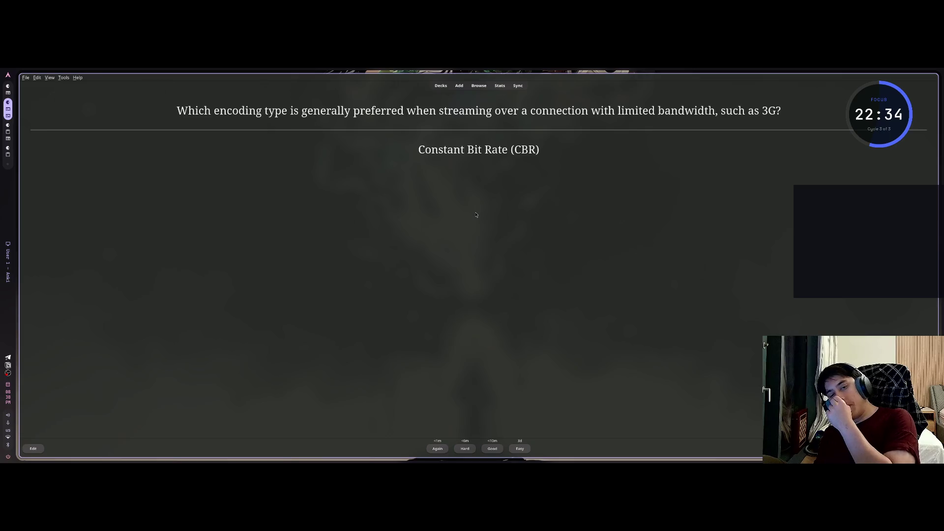
{"action": "key", "text": "space"}
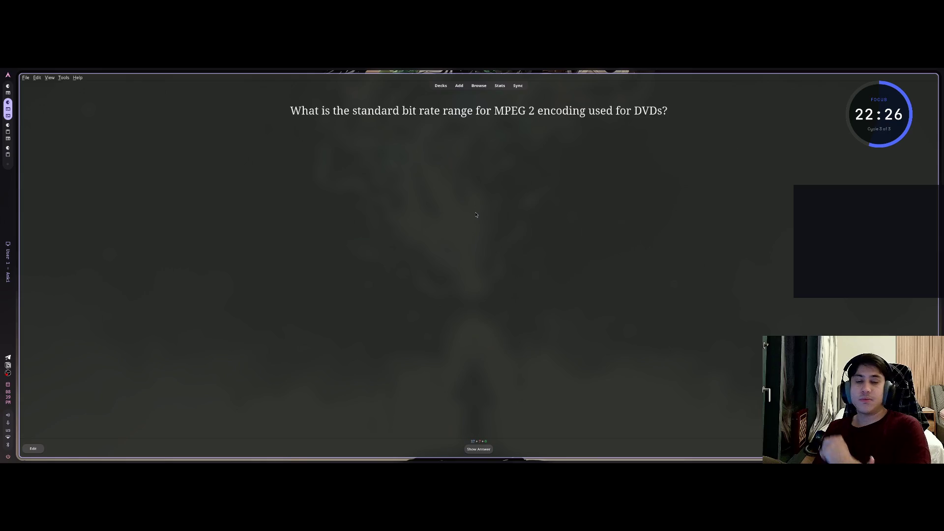
{"action": "key", "text": "space"}
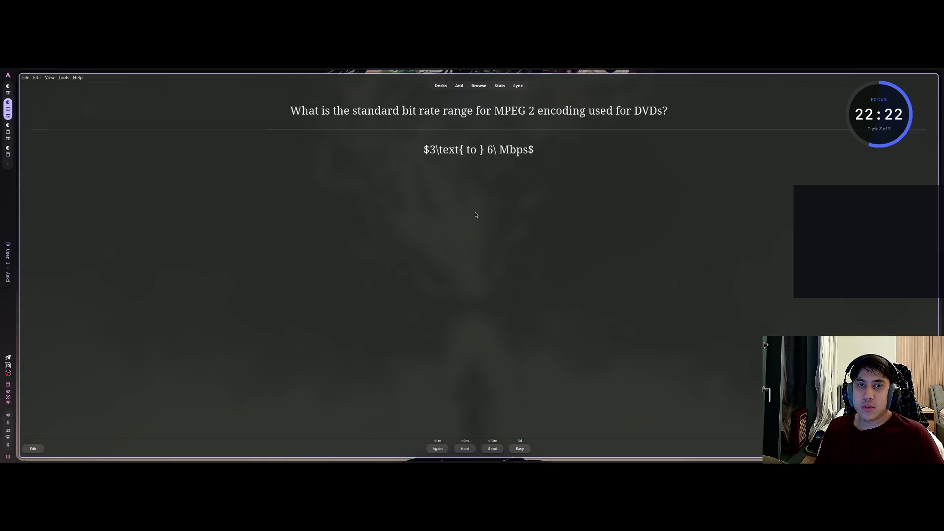
Step: Remove the $, \text{ } and backslash markup so the MPEG 2 Back field reads '3 to 6 Mbps'
{"action": "left_click", "coordinate": [39, 448]}
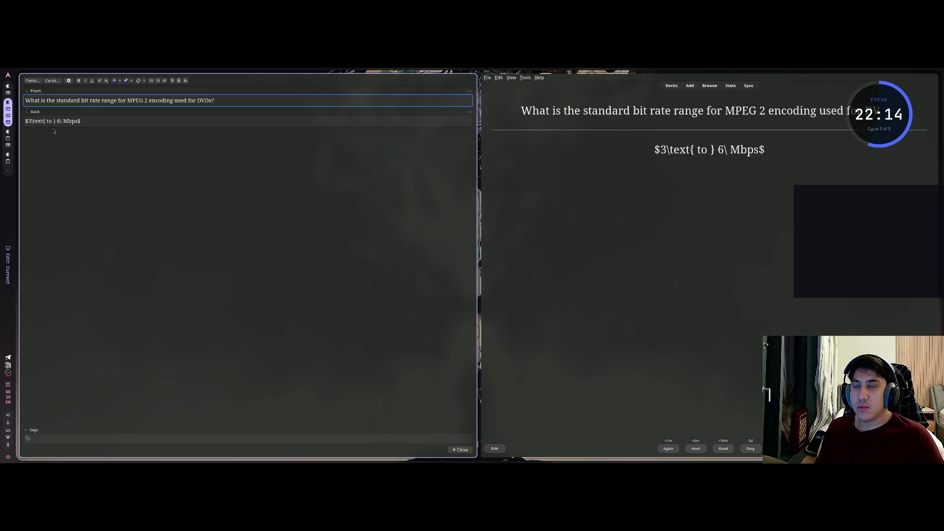
{"action": "left_click", "coordinate": [57, 122]}
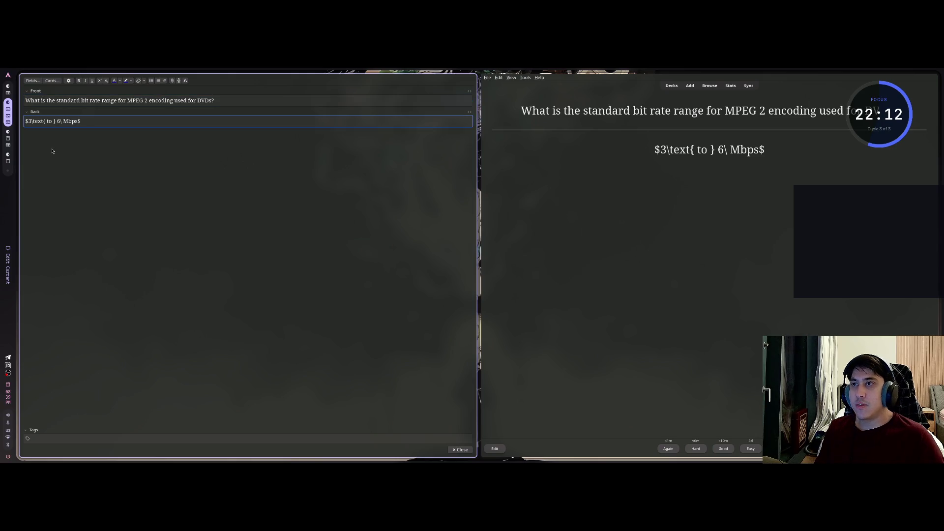
{"action": "key", "text": "BackSpace"}
{"action": "key", "text": "BackSpace"}
{"action": "key", "text": "BackSpace"}
{"action": "key", "text": "BackSpace"}
{"action": "key", "text": "BackSpace"}
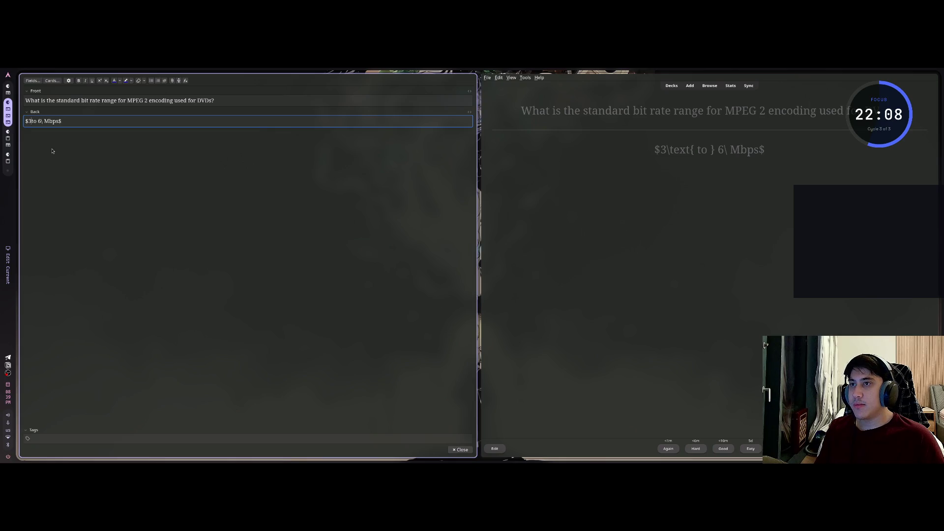
{"action": "key", "text": "BackSpace"}
{"action": "key", "text": "Right"}
{"action": "key", "text": "Right"}
{"action": "key", "text": "BackSpace"}
{"action": "key", "text": "Delete"}
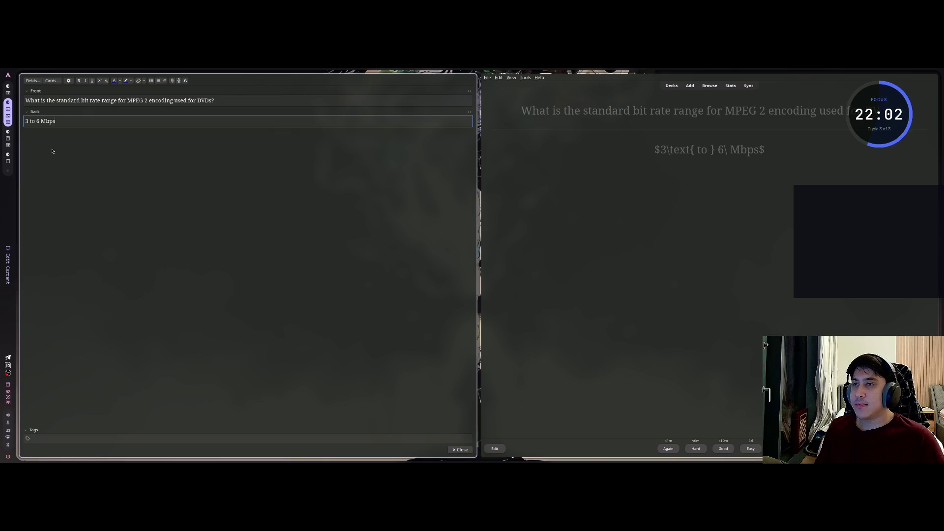
{"action": "key", "text": "Escape"}
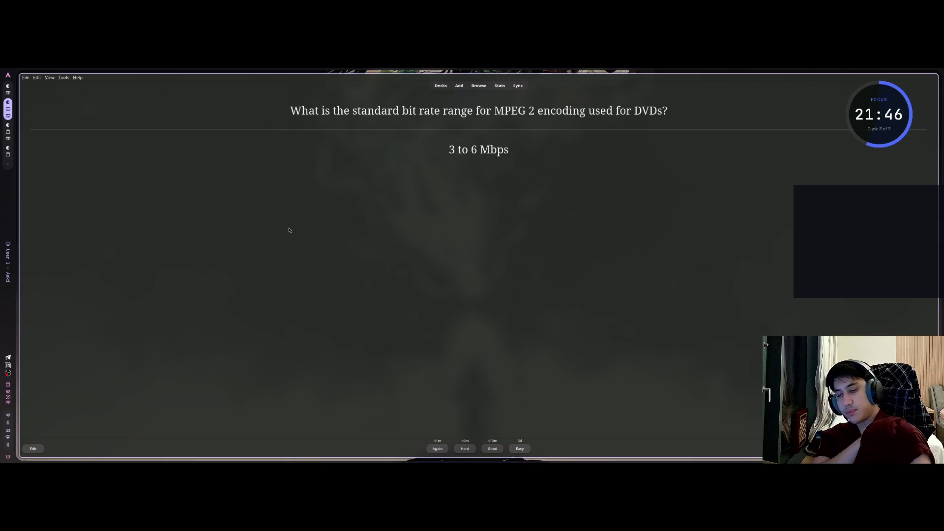
Step: Reveal the MPEG 4 bit-rate answer and strip the $ and backslash markup so it reads 'Less than 1 Mbps'
{"action": "key", "text": "space"}
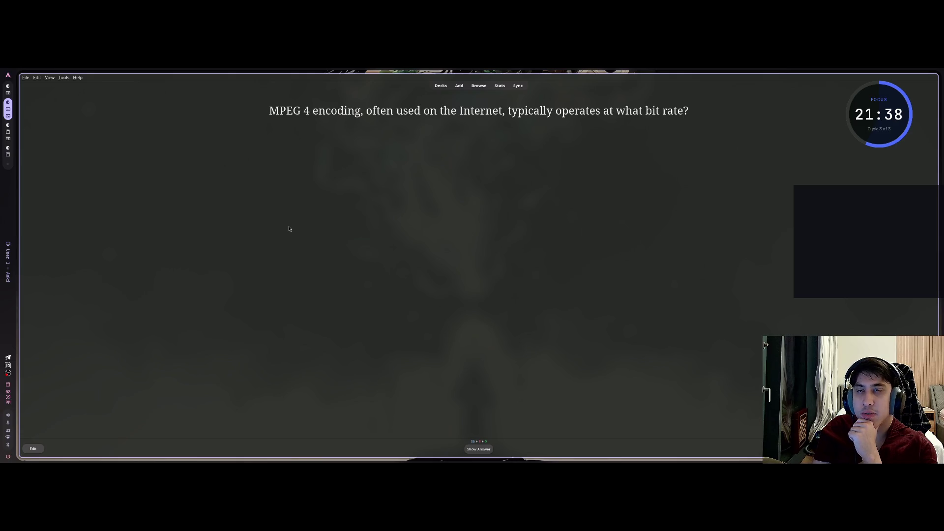
{"action": "key", "text": "space"}
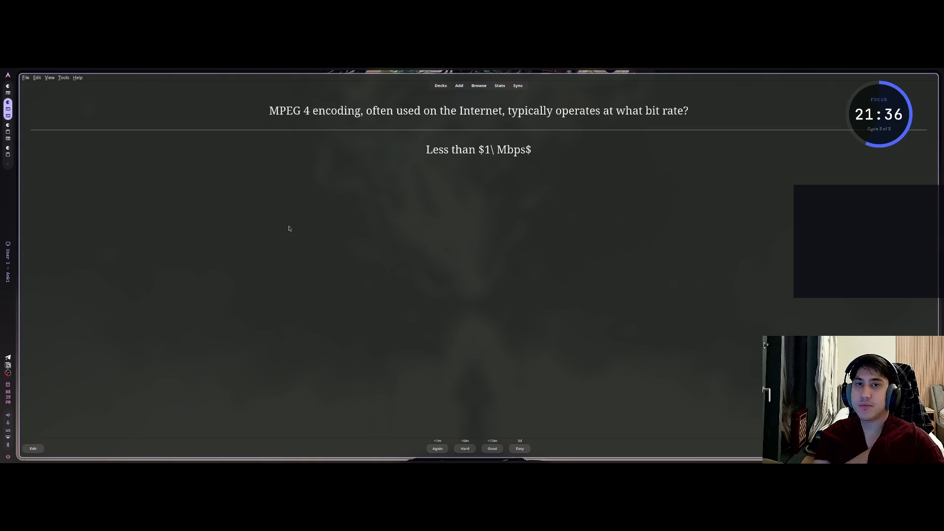
{"action": "left_click", "coordinate": [34, 449]}
{"action": "left_click", "coordinate": [53, 121]}
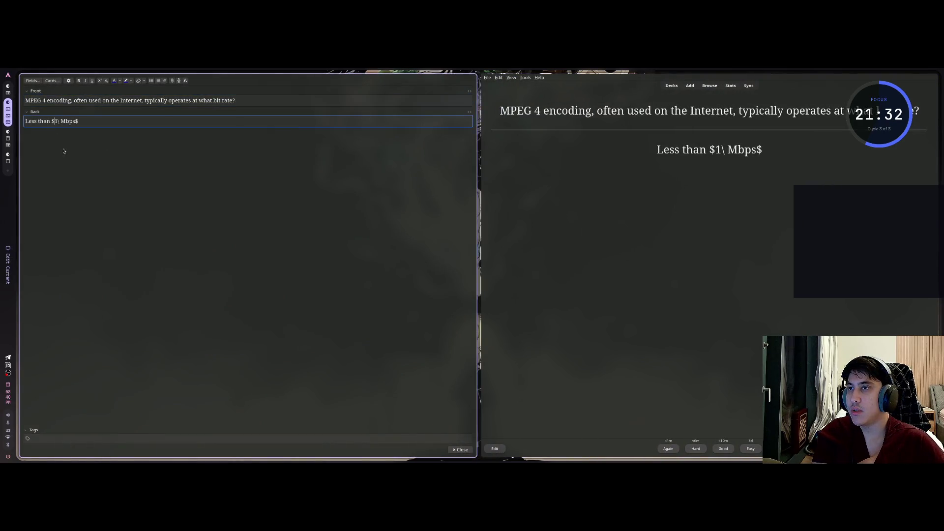
{"action": "key", "text": "BackSpace"}
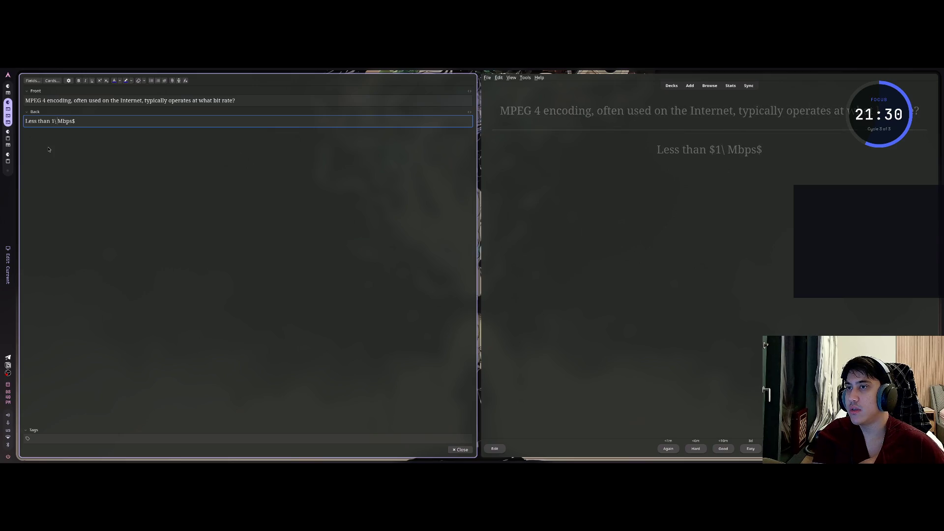
{"action": "key", "text": "BackSpace"}
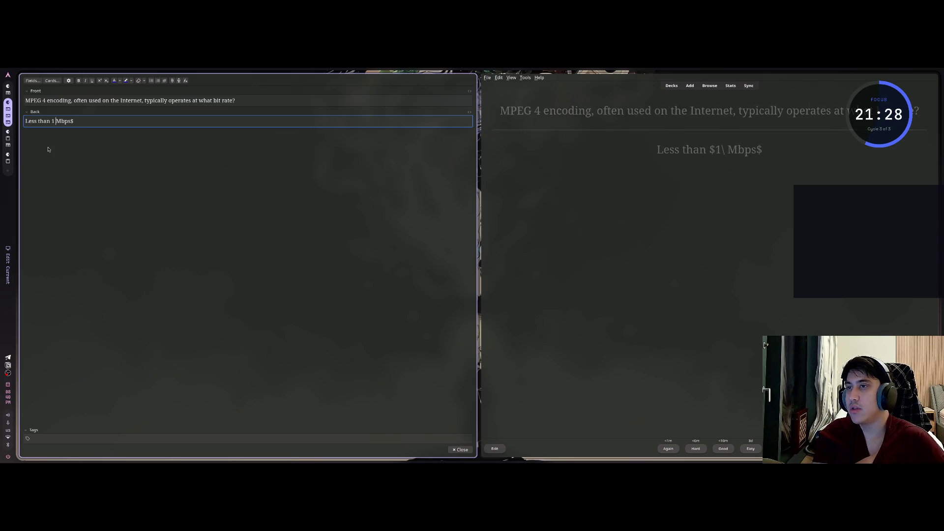
{"action": "key", "text": "End"}
{"action": "key", "text": "BackSpace"}
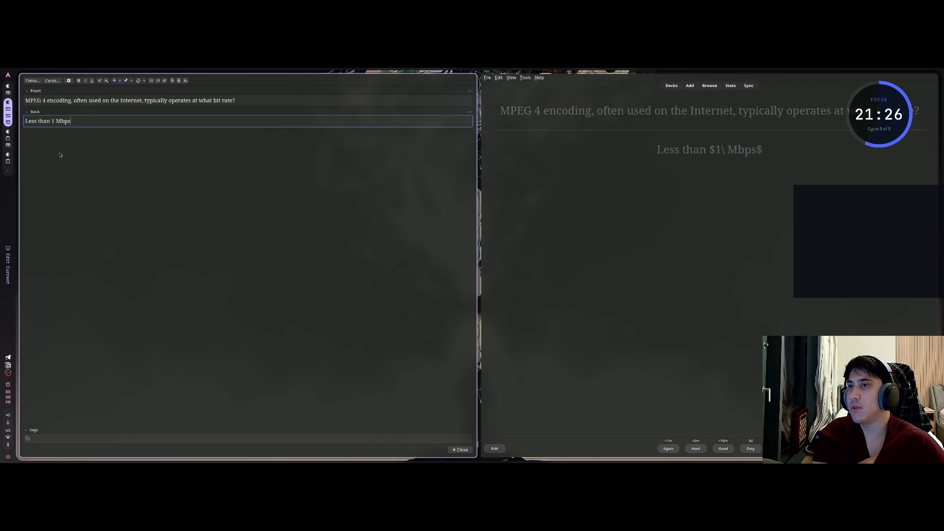
{"action": "key", "text": "Escape"}
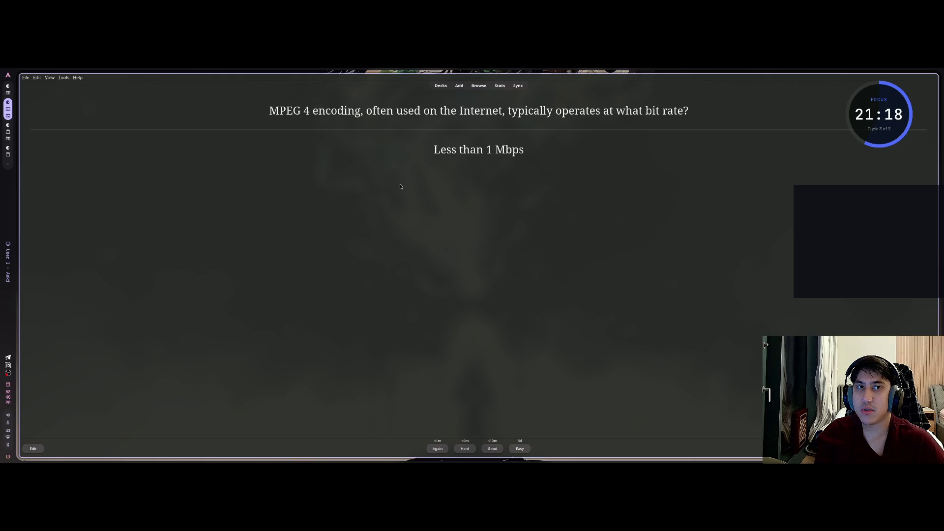
Step: Grade the MPEG 4 card, then reveal and grade the MPEG 1 bit-rate and CBR encoding cards
{"action": "key", "text": "space"}
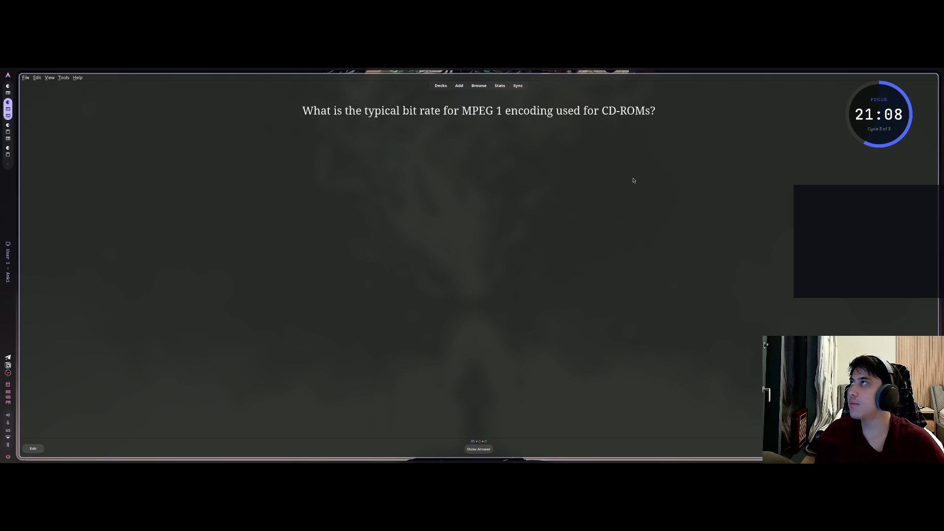
{"action": "key", "text": "space"}
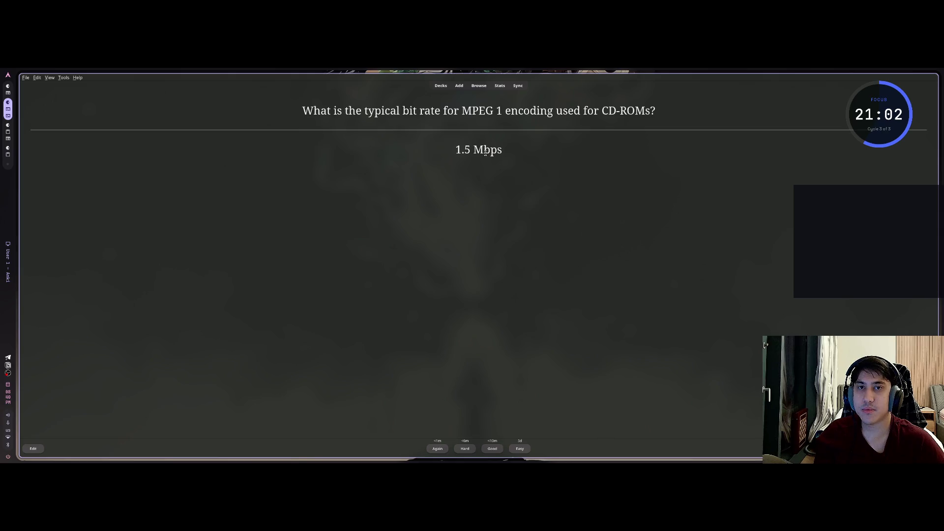
{"action": "key", "text": "space"}
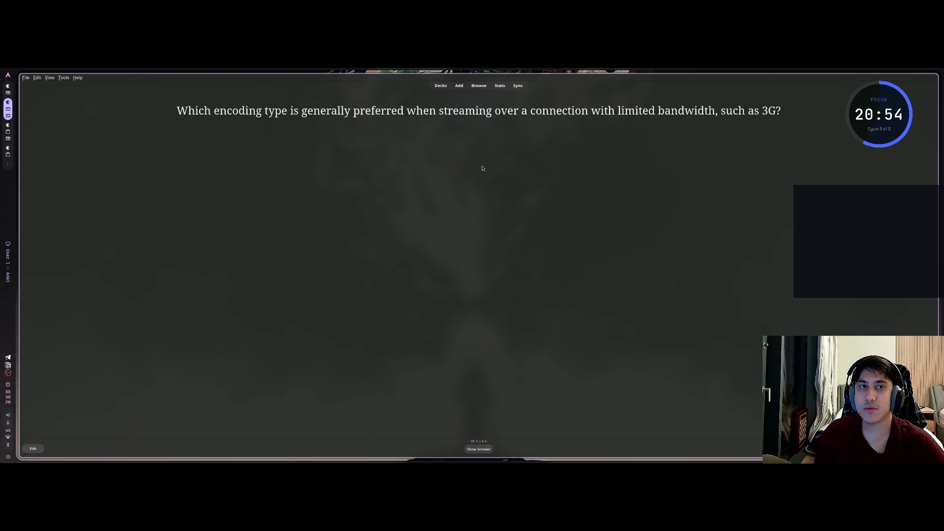
{"action": "key", "text": "space"}
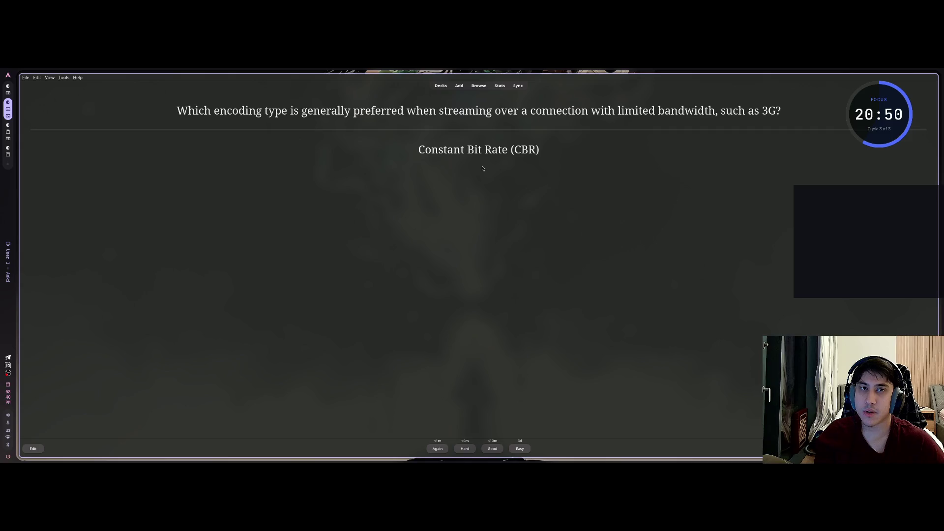
{"action": "key", "text": "space"}
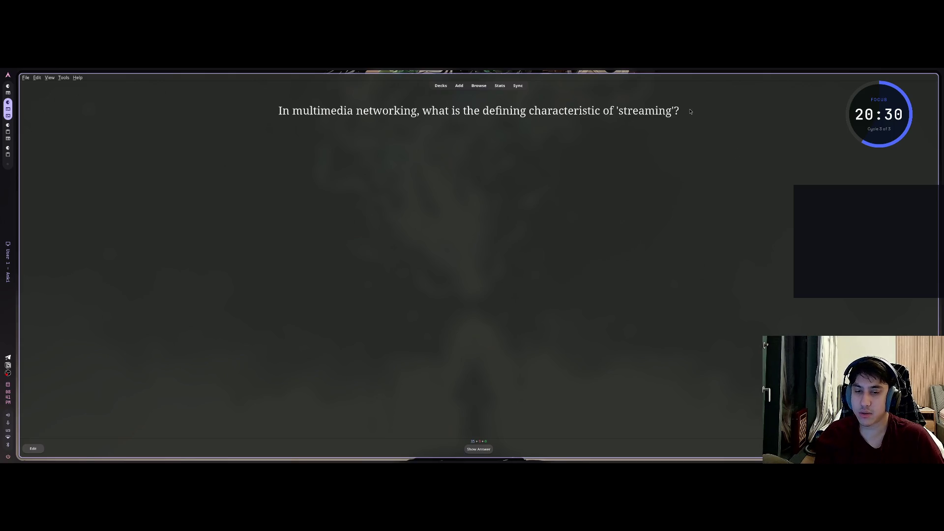
Step: Reveal and grade the streaming, MPEG 2 and stored-multimedia cards, then reveal the network attacks answer
{"action": "key", "text": "space"}
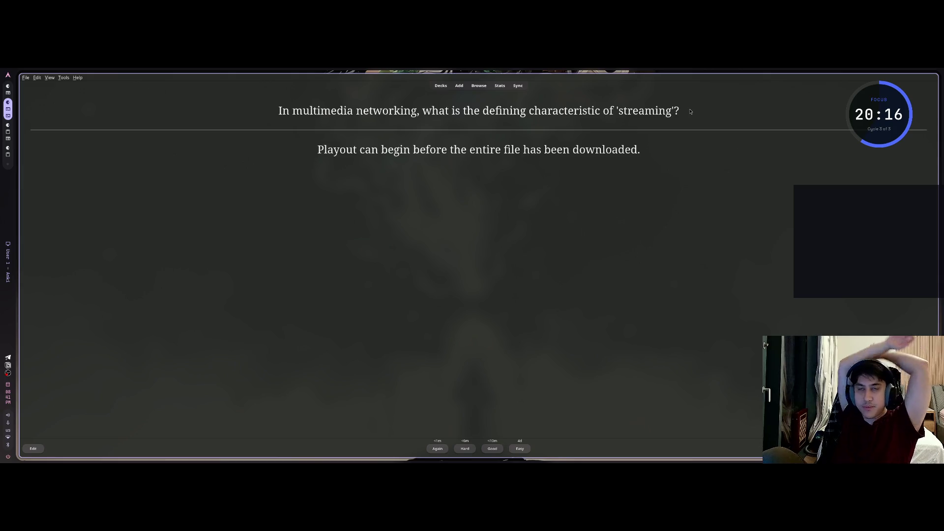
{"action": "key", "text": "space"}
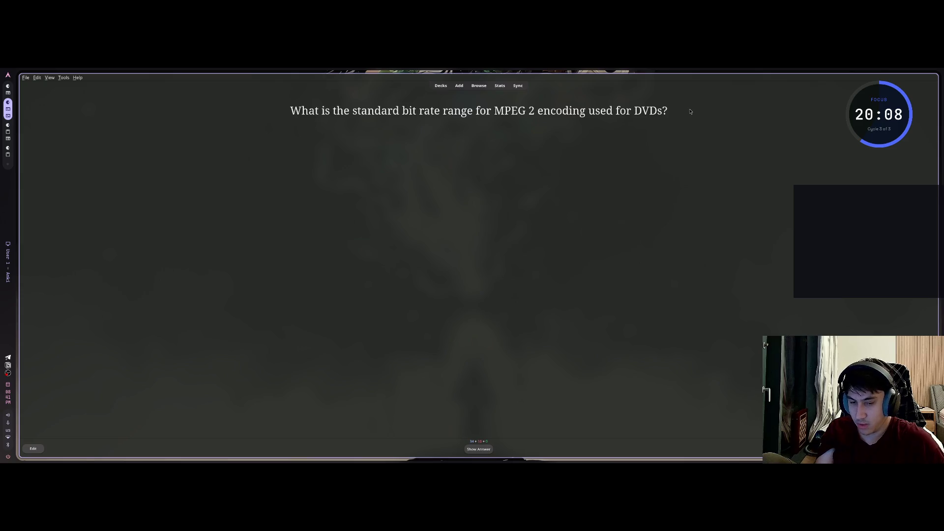
{"action": "key", "text": "space"}
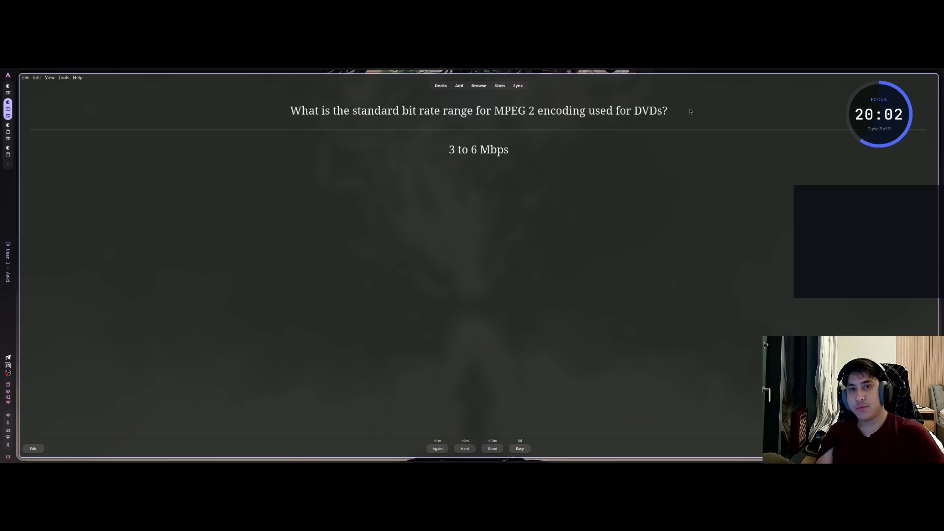
{"action": "key", "text": "space"}
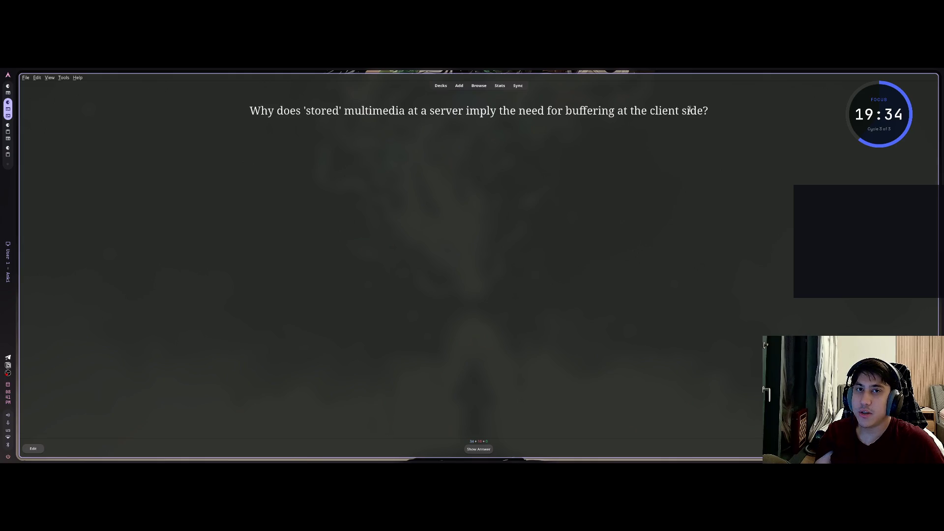
{"action": "key", "text": "space"}
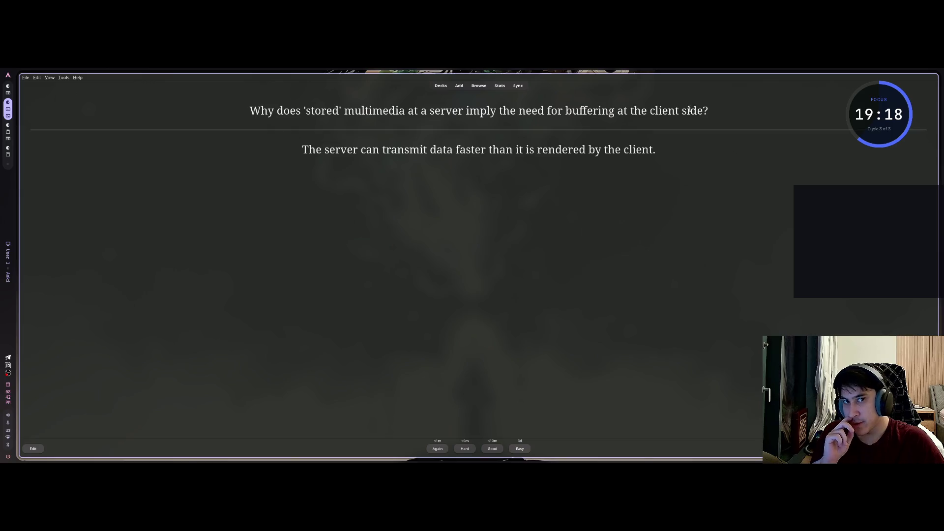
{"action": "key", "text": "space"}
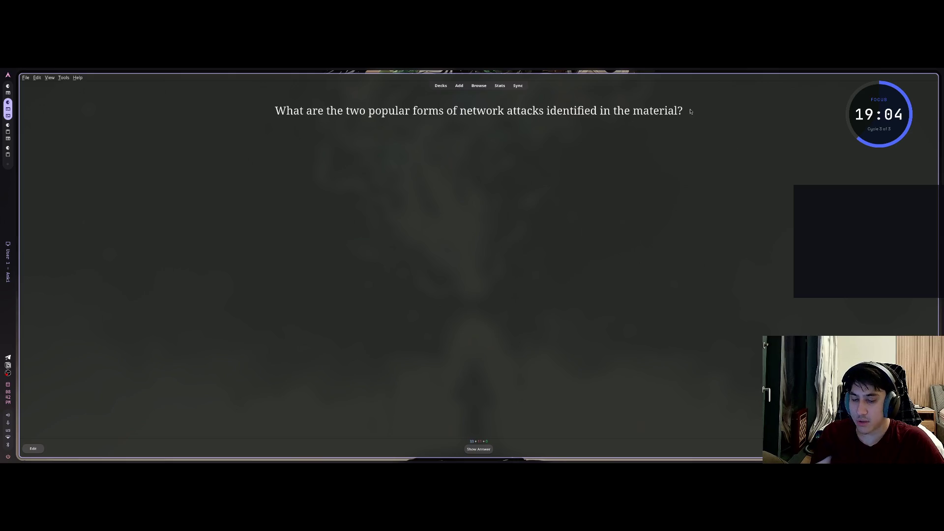
{"action": "key", "text": "space"}
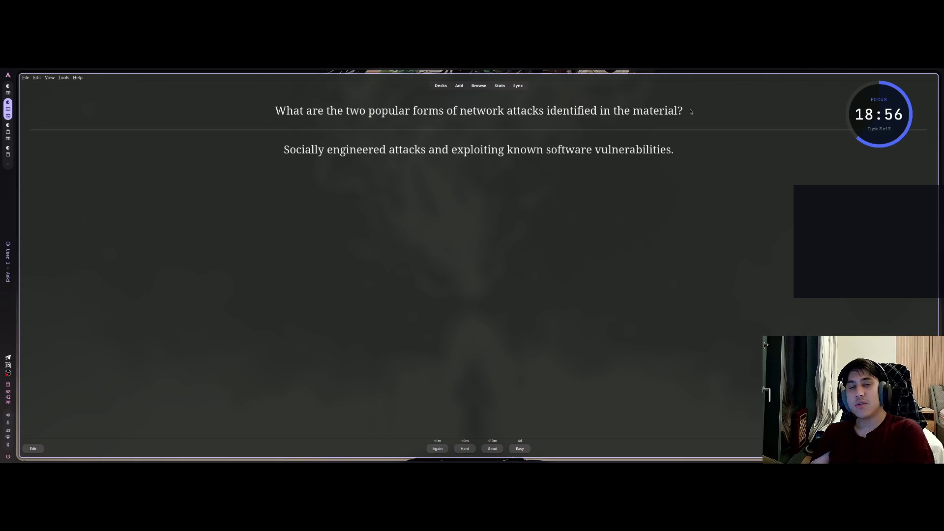
Step: Start a region screenshot of the revealed network attacks card
{"action": "key", "text": "super+space"}
{"action": "key", "text": "Escape"}
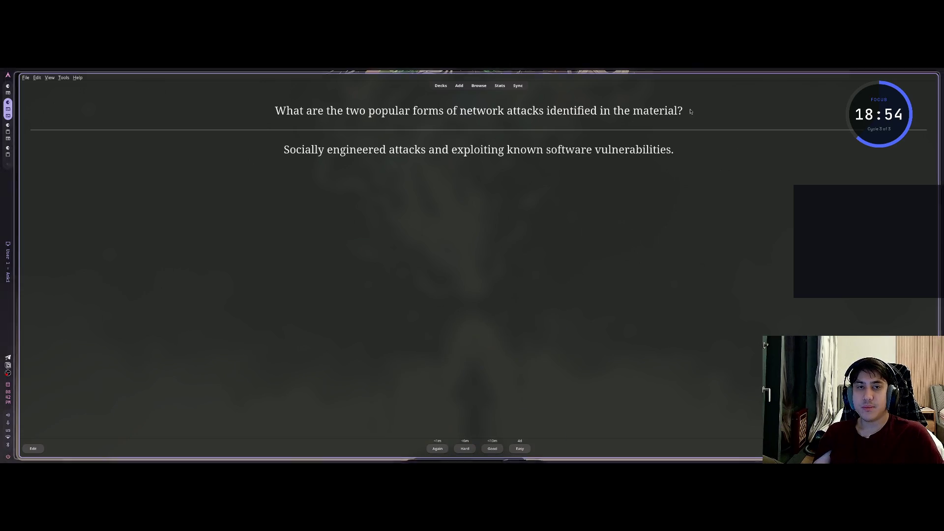
{"action": "key", "text": "Print"}
Step: Capture the network attacks card and send the screenshot in the Claude exam-prep chat
{"action": "left_click_drag", "start_coordinate": [268, 99], "coordinate": [697, 163]}
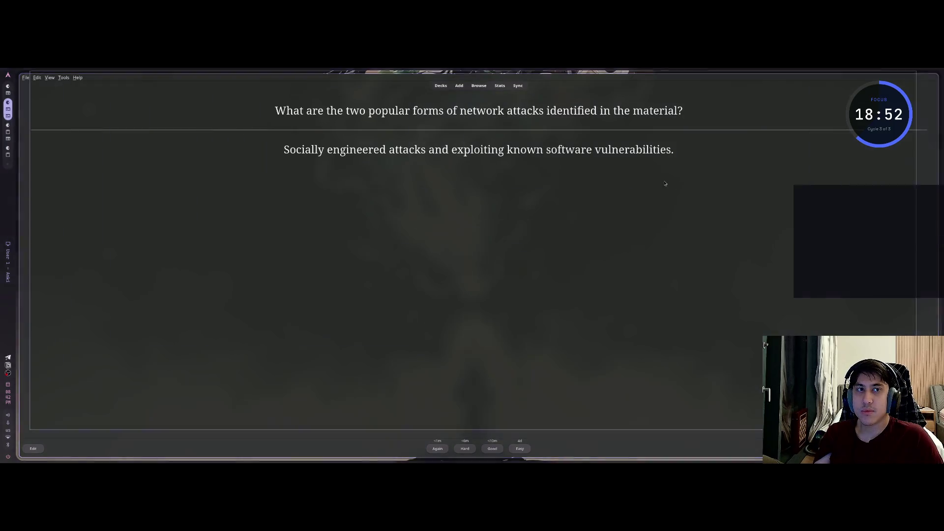
{"action": "key", "text": "alt+Tab"}
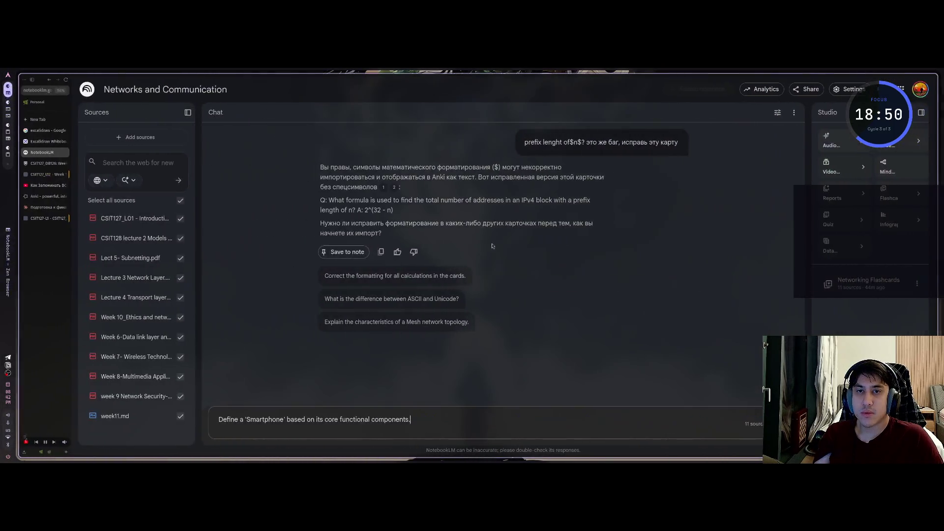
{"action": "key", "text": "ctrl+Tab"}
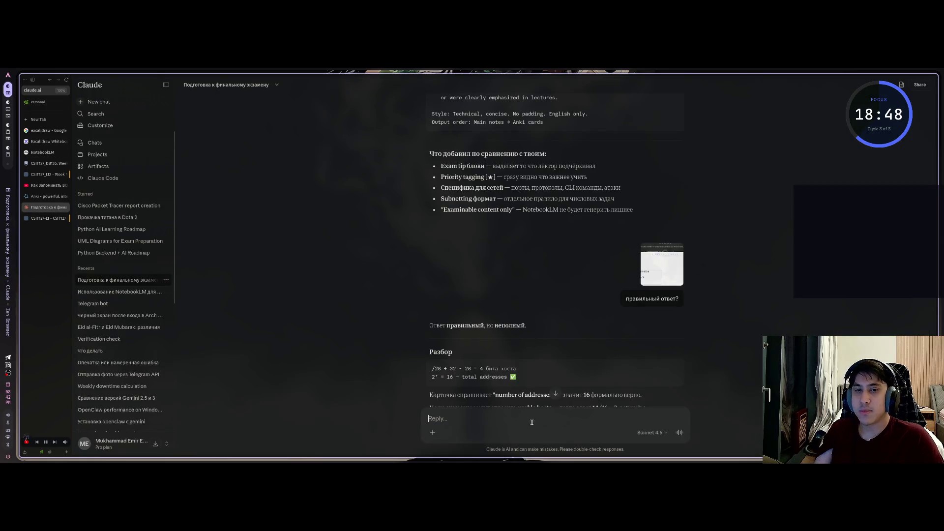
{"action": "key", "text": "ctrl+v"}
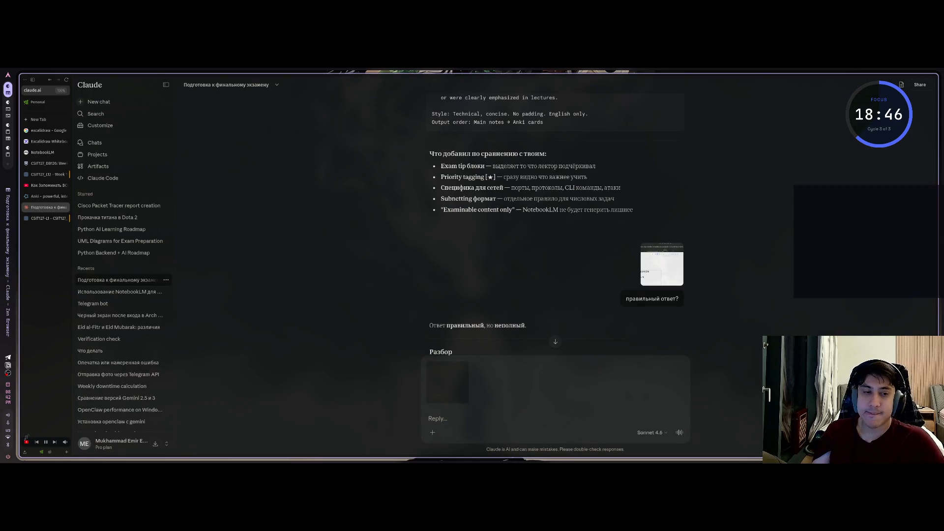
{"action": "key", "text": "Return"}
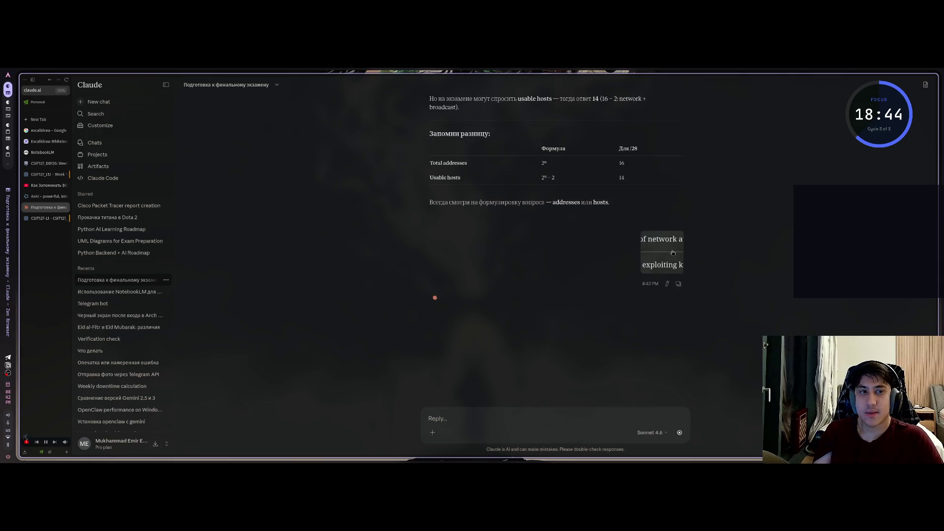
Step: Check the sent screenshot and read Claude's explanation of both attack forms, then return to Anki
{"action": "left_click", "coordinate": [673, 252]}
{"action": "left_click", "coordinate": [580, 328]}
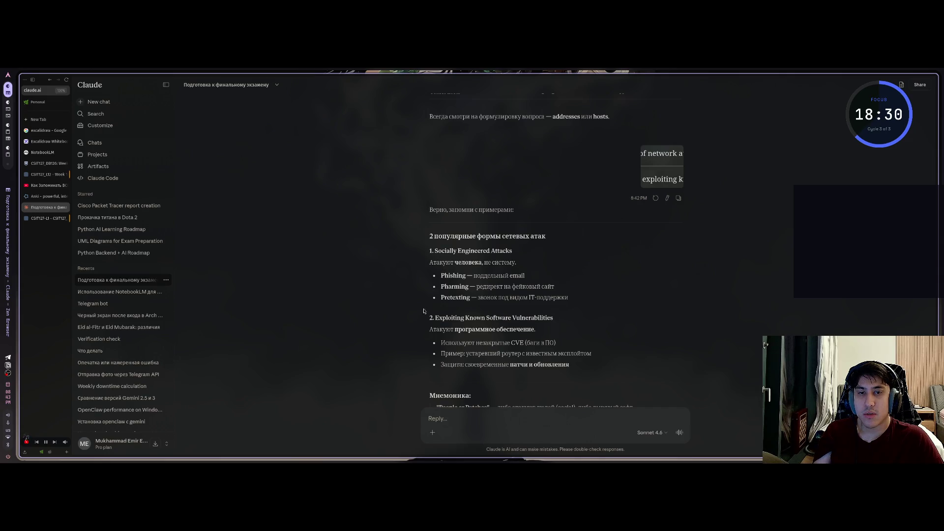
{"action": "mouse_move", "coordinate": [435, 318]}
{"action": "left_mouse_down"}
{"action": "mouse_move", "coordinate": [494, 319]}
{"action": "mouse_move", "coordinate": [469, 318]}
{"action": "left_mouse_up"}
{"action": "left_click", "coordinate": [449, 310]}
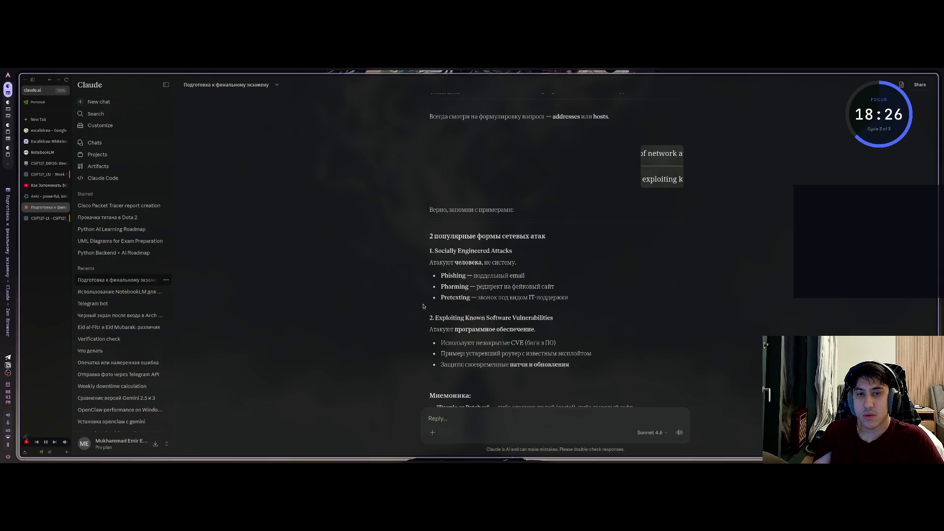
{"action": "scroll", "coordinate": [423, 308], "scroll_direction": "down", "scroll_amount": 2}
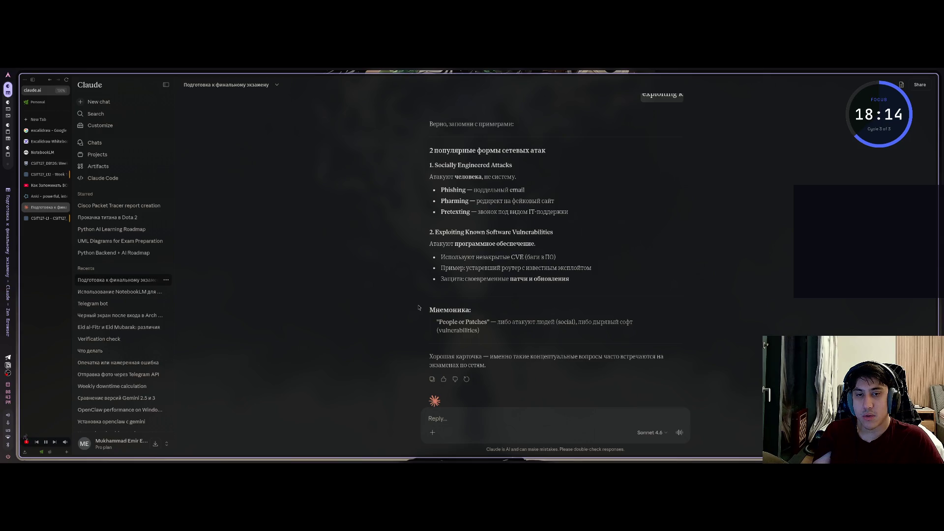
{"action": "scroll", "coordinate": [418, 308], "scroll_direction": "up", "scroll_amount": 3}
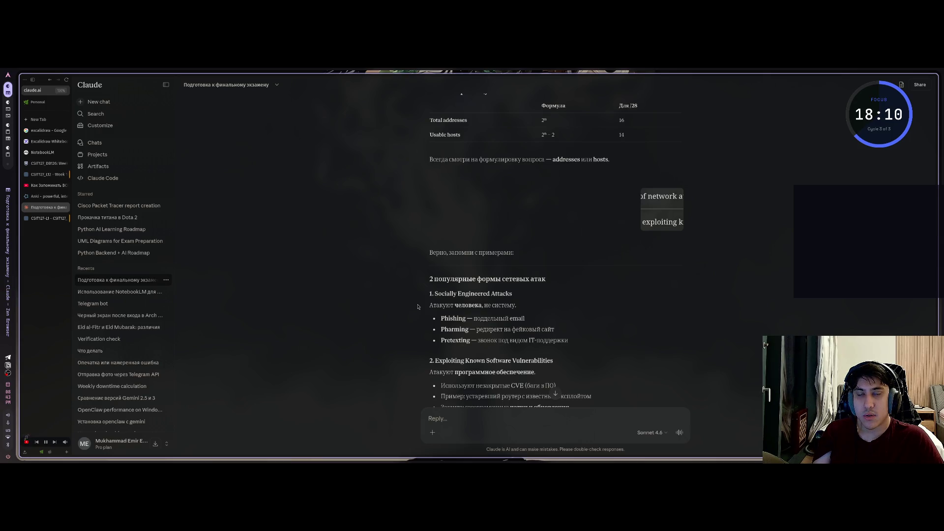
{"action": "key", "text": "super+2"}
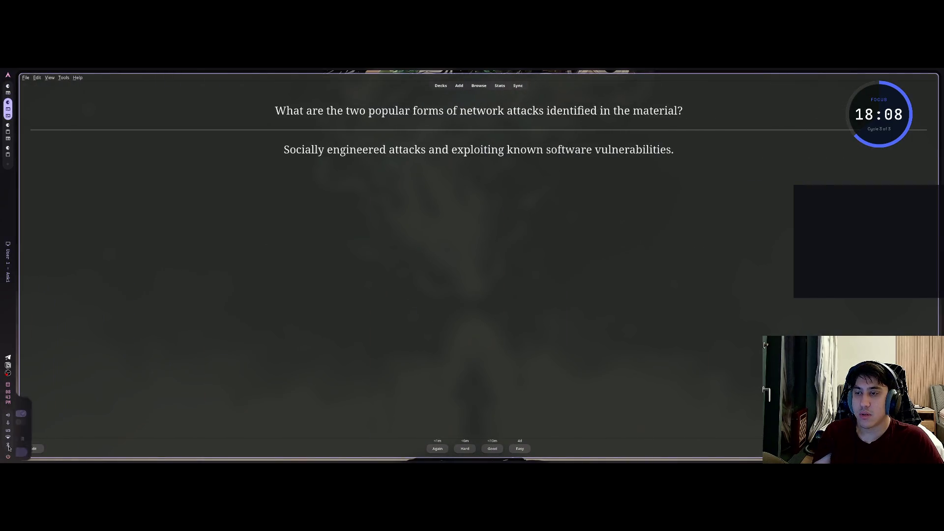
Step: Edit the network attacks question's Front to end at 'identified?', close the editor, and grade the card
{"action": "left_click", "coordinate": [33, 448]}
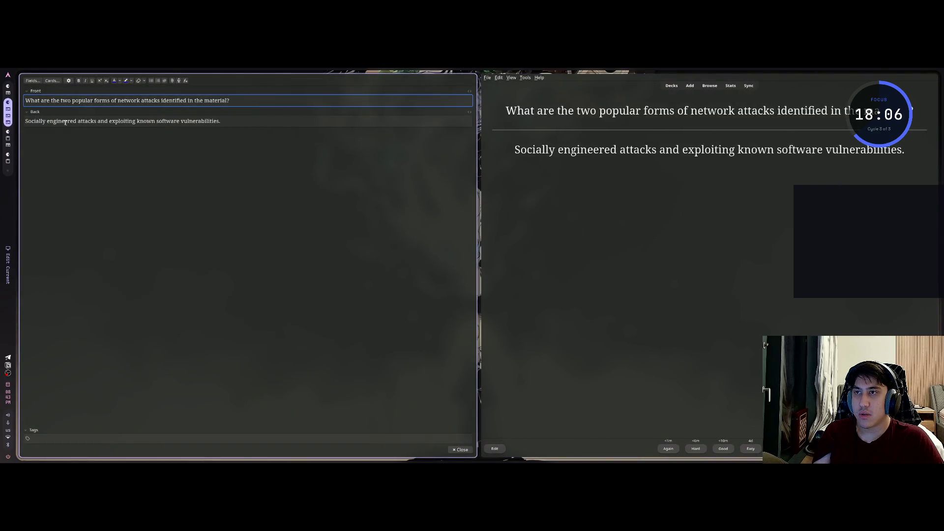
{"action": "left_click", "coordinate": [238, 103]}
{"action": "key", "text": "BackSpace"}
{"action": "key", "text": "BackSpace"}
{"action": "key", "text": "BackSpace"}
{"action": "key", "text": "BackSpace"}
{"action": "type", "text": "?"}
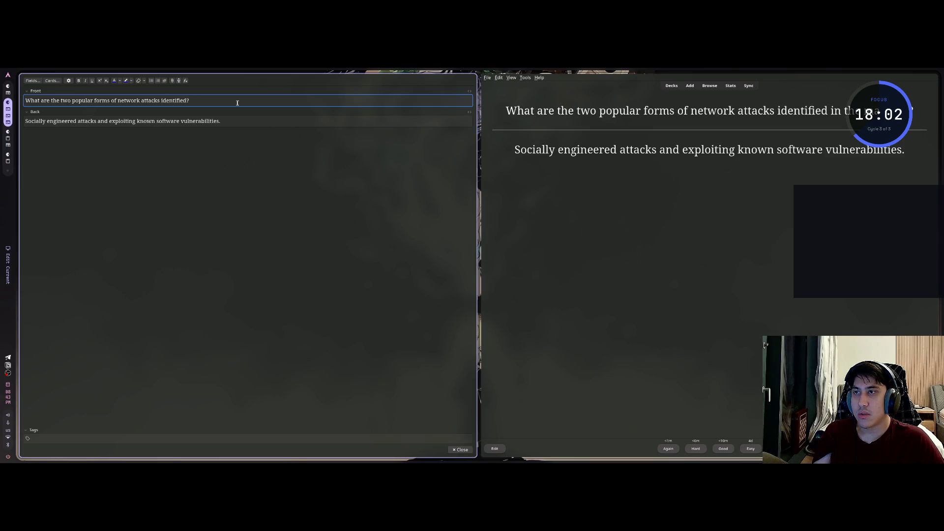
{"action": "left_click", "coordinate": [90, 133]}
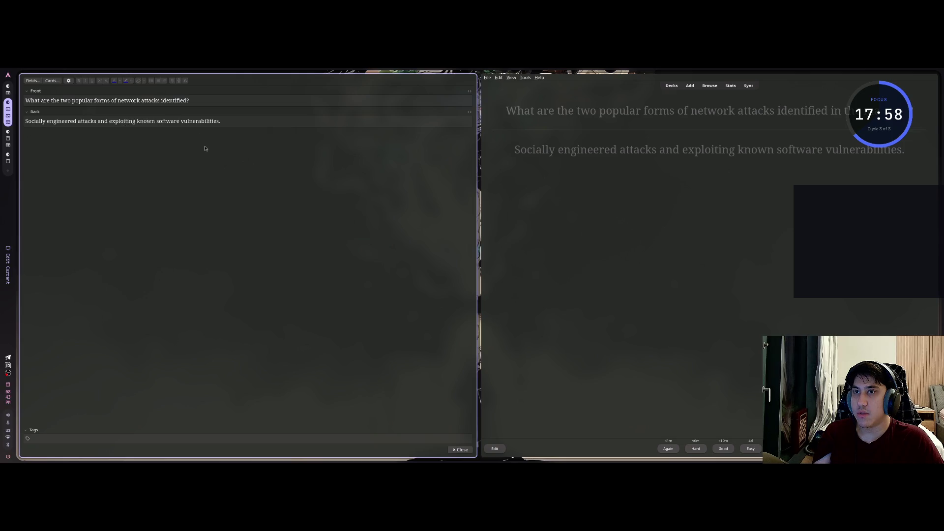
{"action": "key", "text": "Escape"}
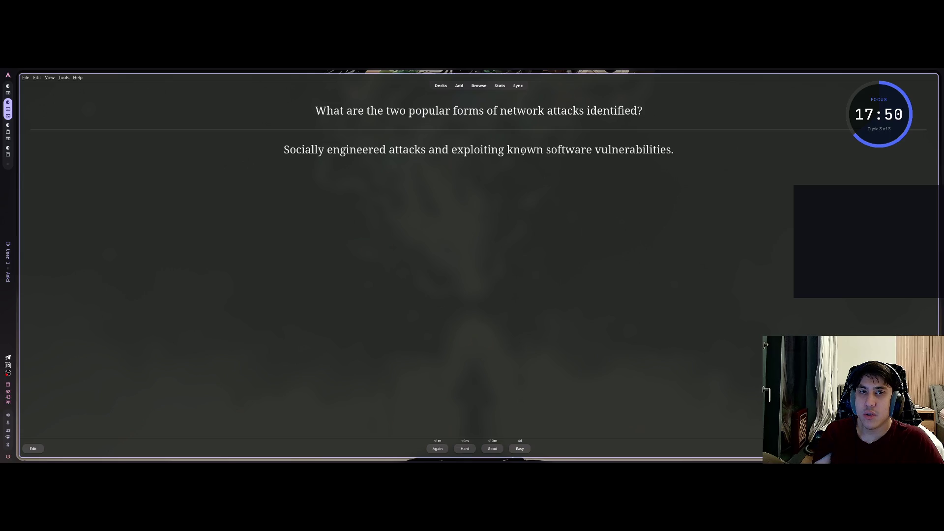
{"action": "key", "text": "space"}
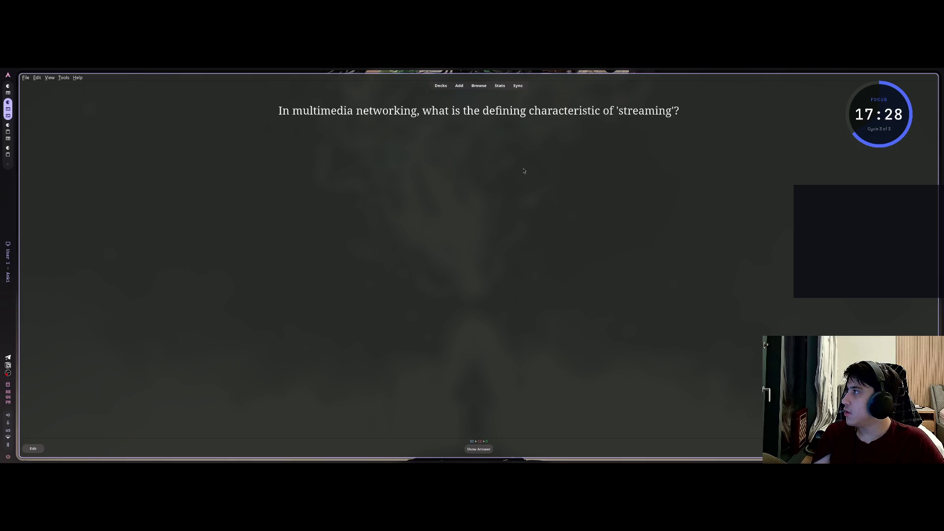
Step: Reveal and grade the streaming, MPEG 2 bit-rate and Constant Bit Rate cards
{"action": "key", "text": "space"}
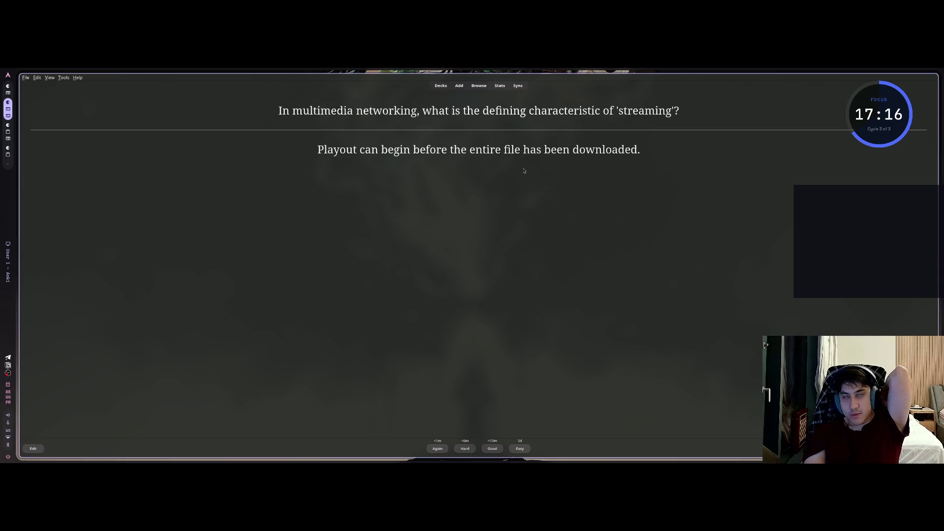
{"action": "key", "text": "space"}
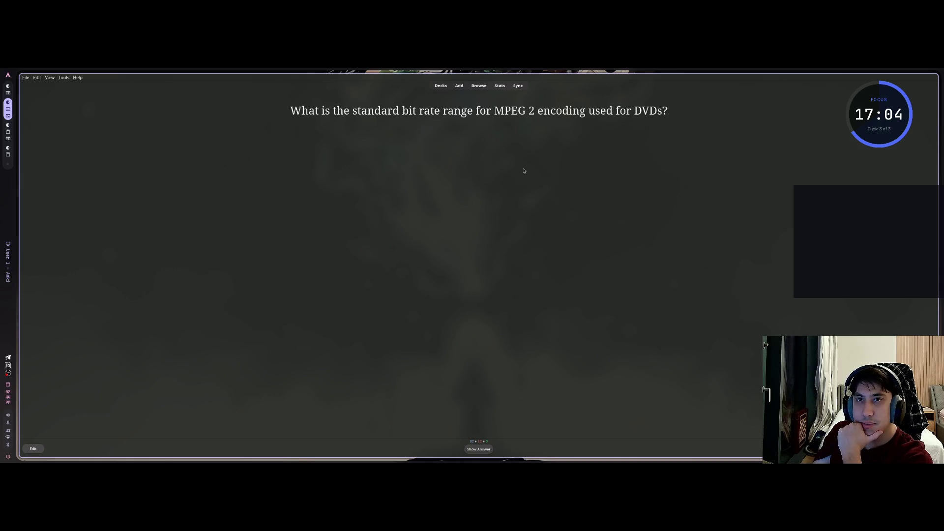
{"action": "key", "text": "space"}
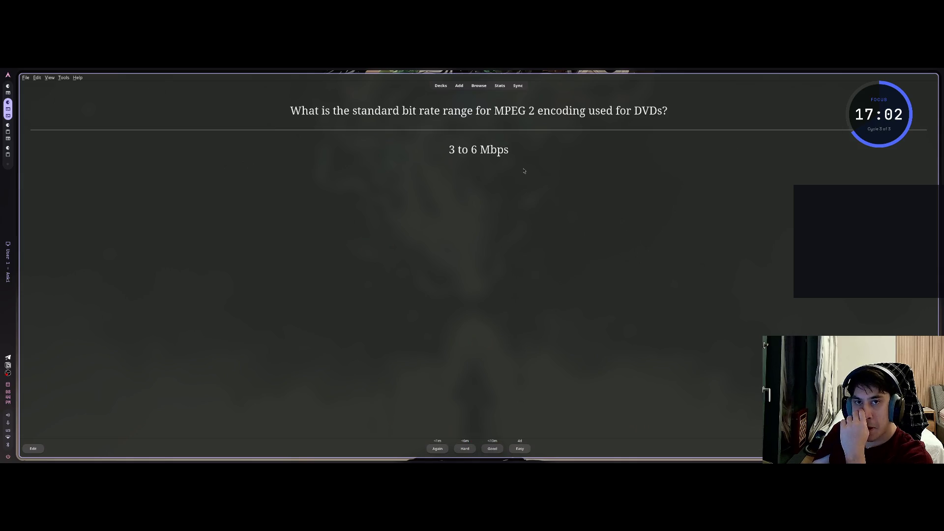
{"action": "key", "text": "space"}
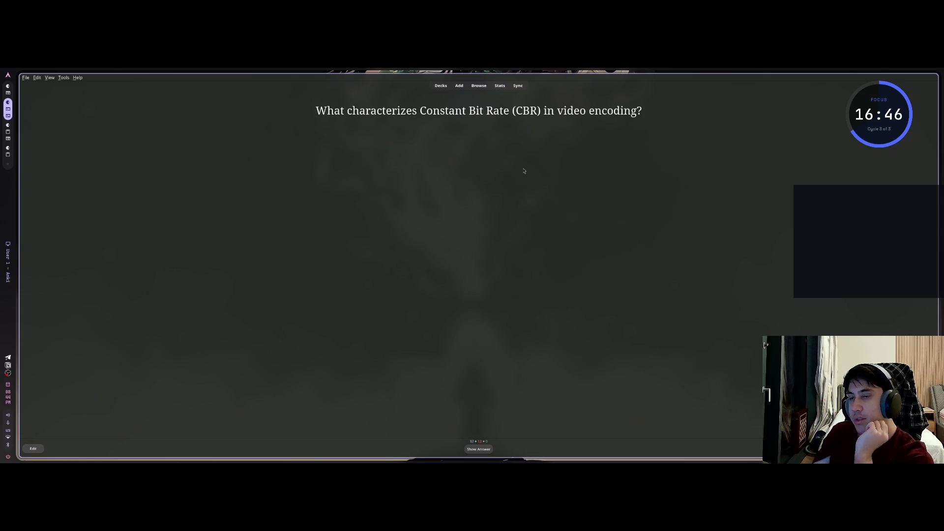
{"action": "key", "text": "space"}
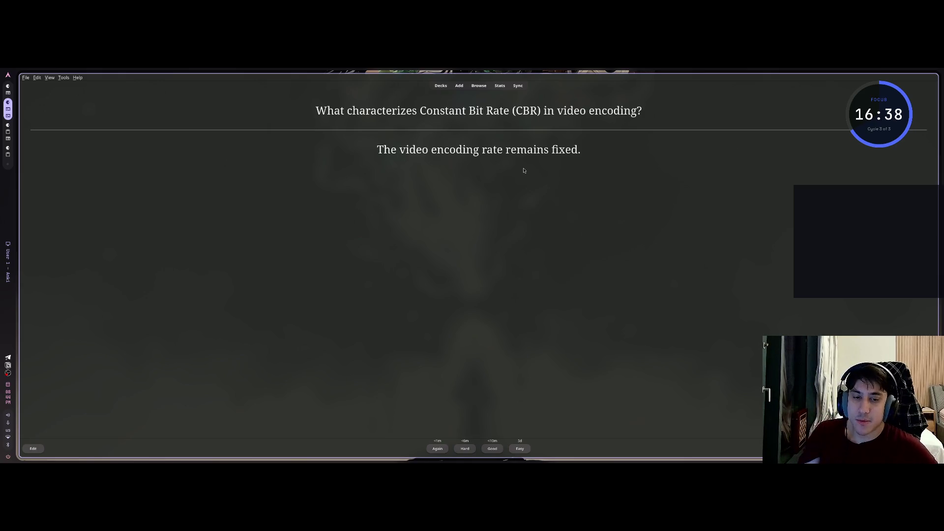
{"action": "key", "text": "space"}
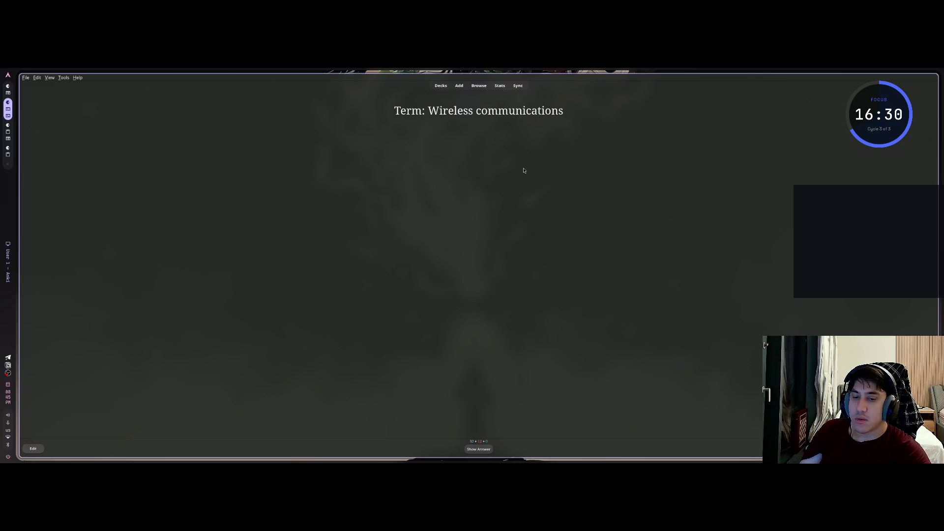
Step: Reveal and grade the Wireless communications, client-side buffering and WLAN cards
{"action": "key", "text": "space"}
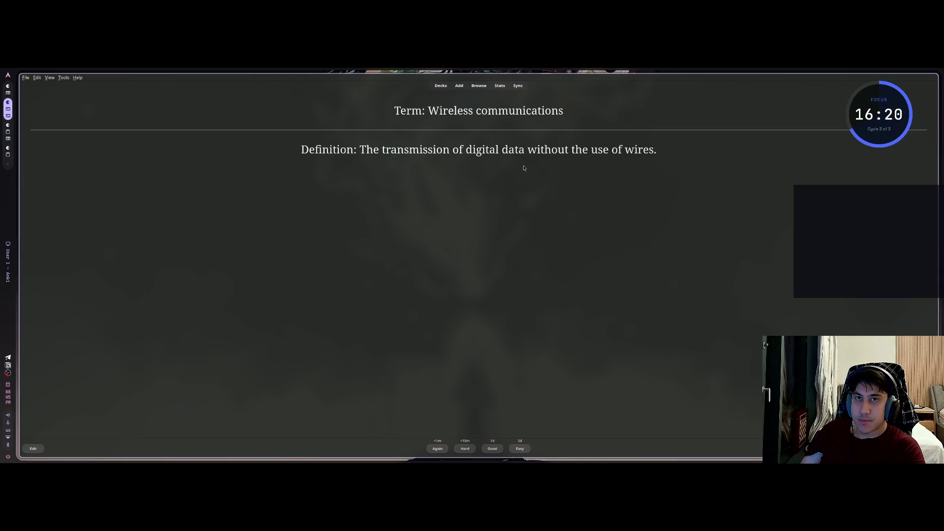
{"action": "key", "text": "space"}
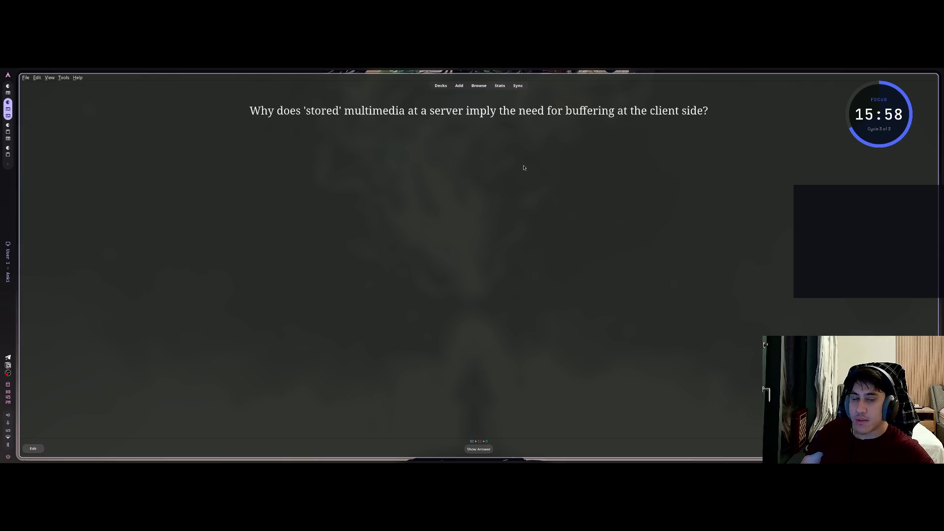
{"action": "key", "text": "space"}
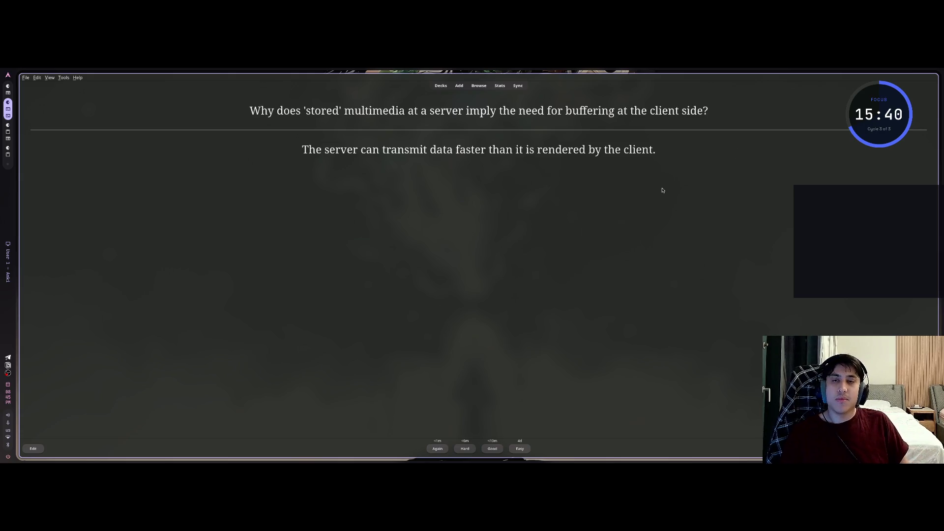
{"action": "key", "text": "space"}
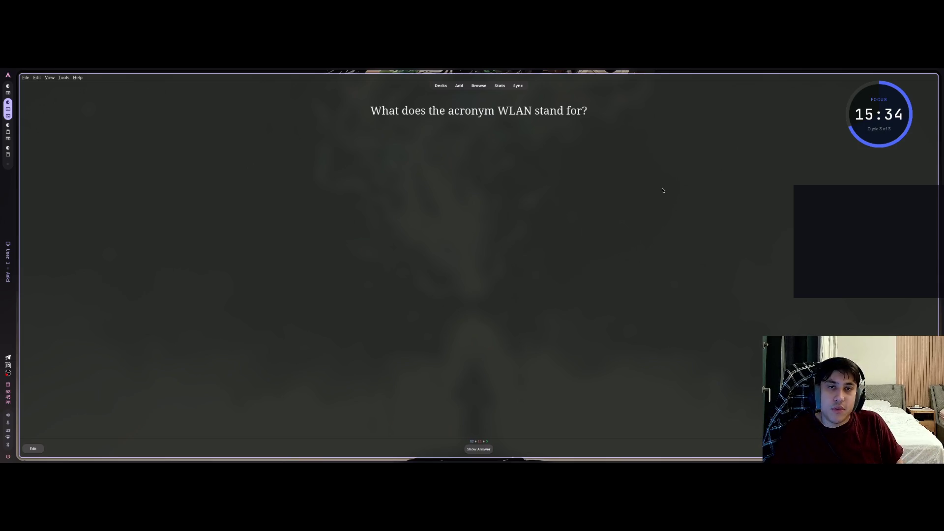
{"action": "key", "text": "space"}
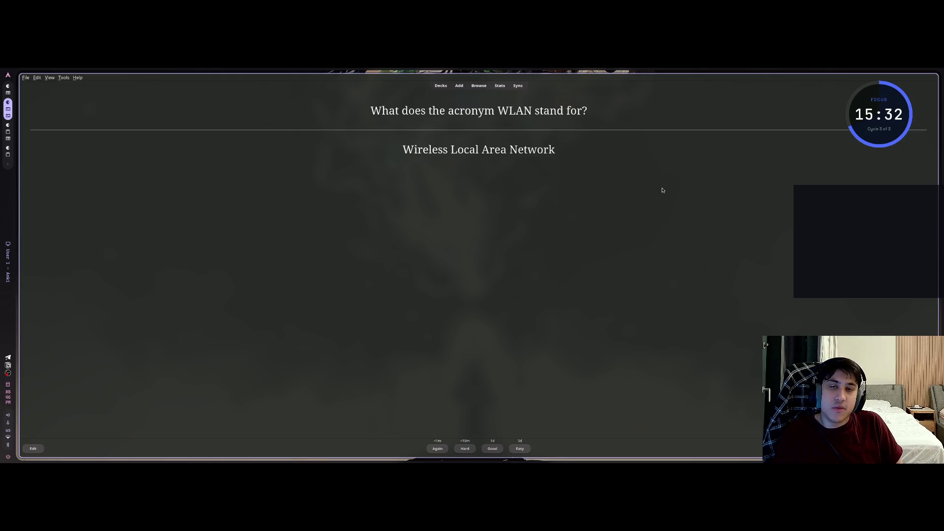
{"action": "key", "text": "space"}
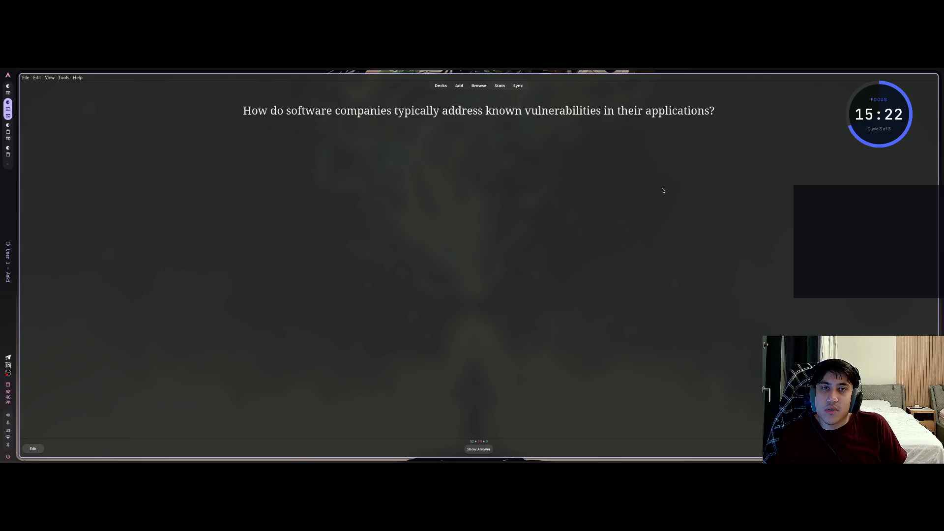
Step: Reveal and grade the software patch, social-engineering and open ports cards
{"action": "key", "text": "space"}
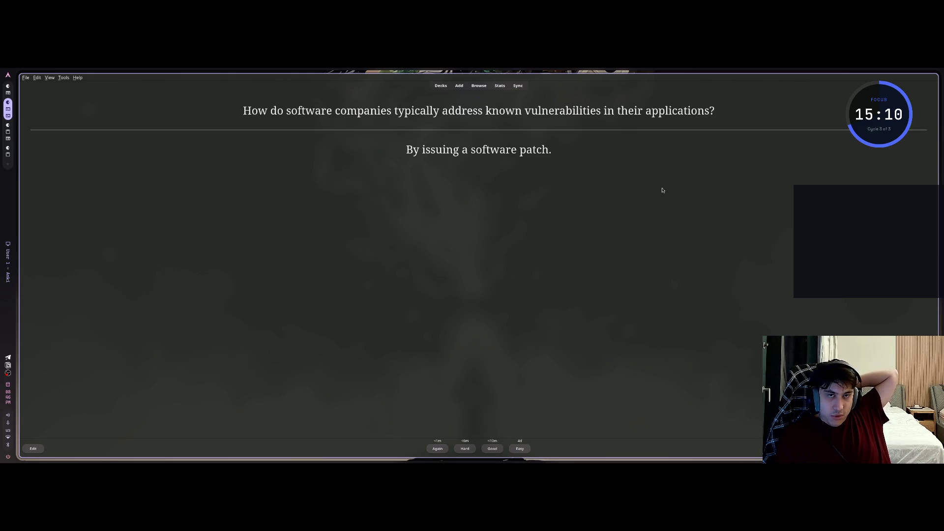
{"action": "key", "text": "space"}
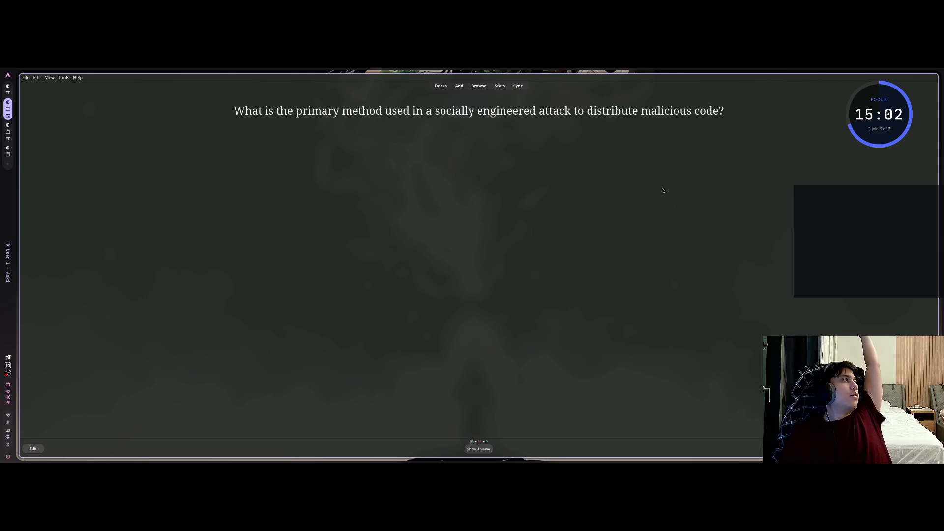
{"action": "key", "text": "space"}
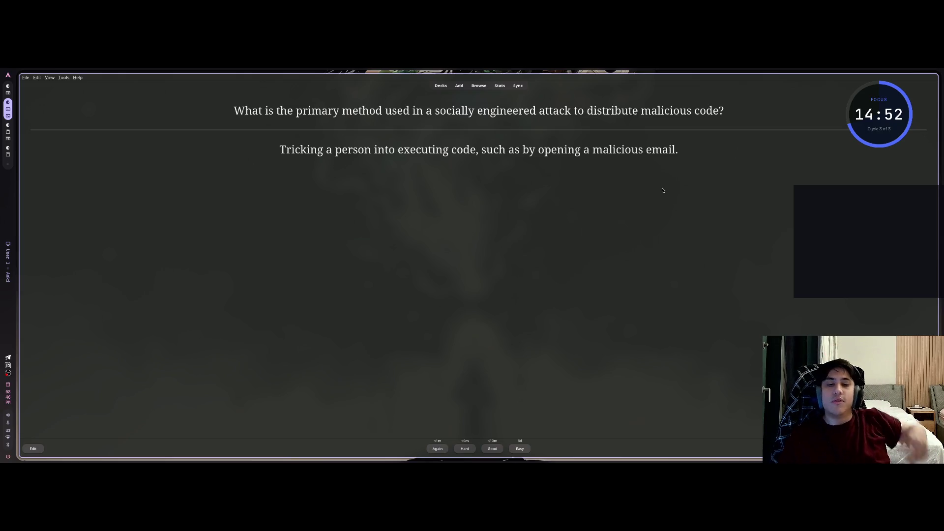
{"action": "key", "text": "space"}
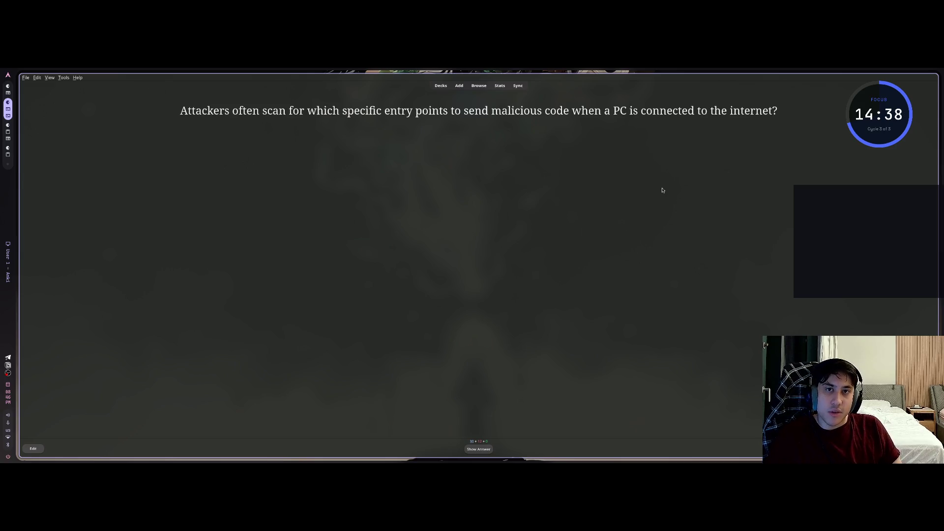
{"action": "key", "text": "space"}
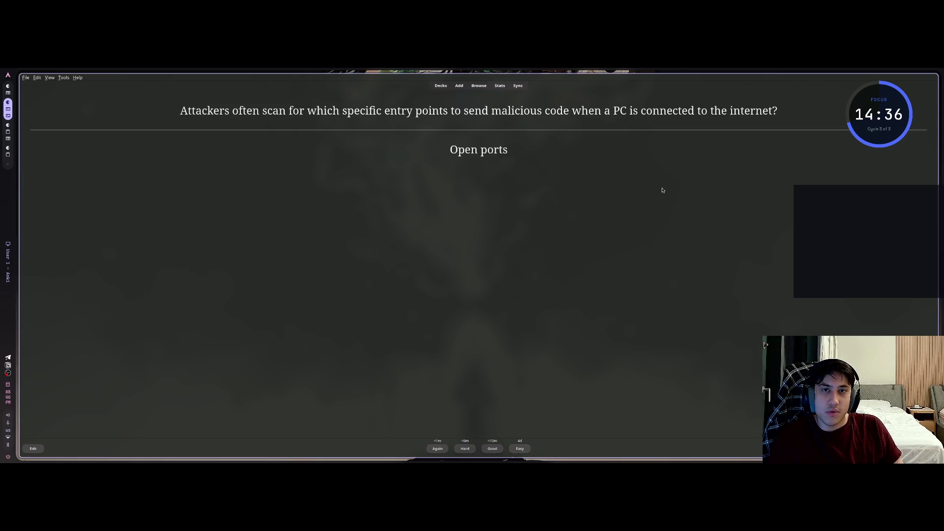
{"action": "key", "text": "space"}
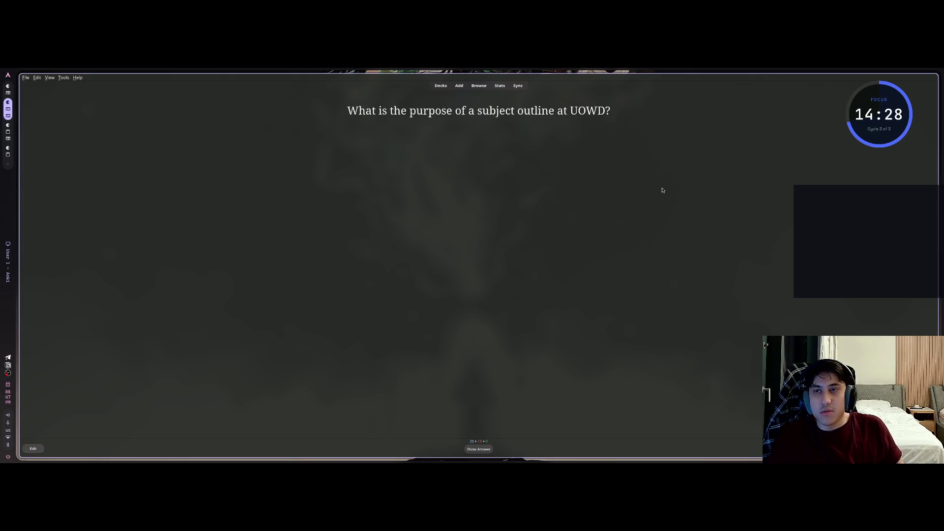
Step: Add 'What is the purpose of a subject outline at UOWD?' on a new line in the Networks and Communication chat
{"action": "left_click_drag", "start_coordinate": [346, 112], "coordinate": [610, 112]}
{"action": "key", "text": "super+Left"}
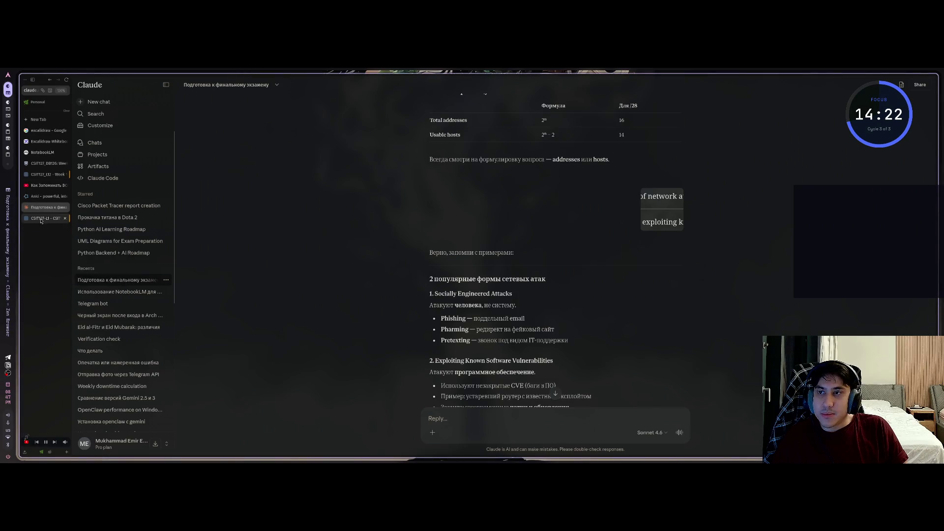
{"action": "left_click", "coordinate": [43, 153]}
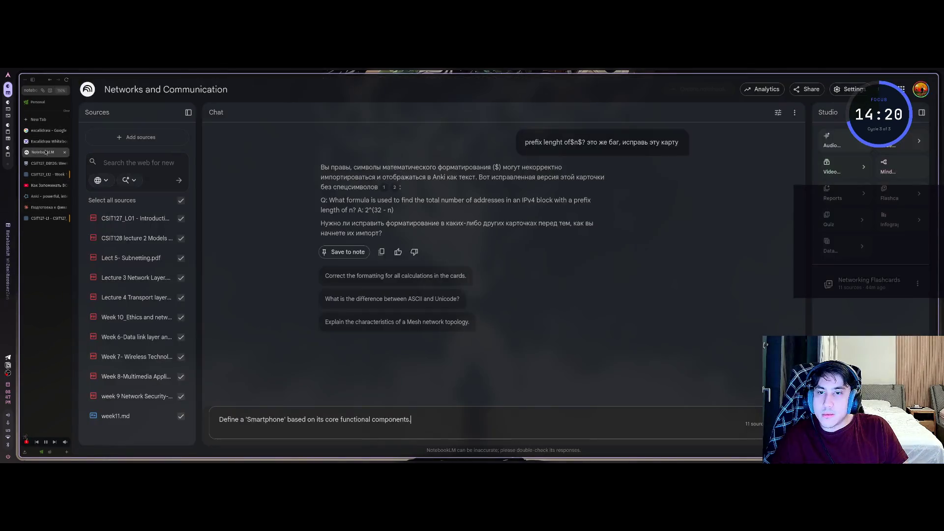
{"action": "key", "text": "shift+Return"}
{"action": "type", "text": "What is the purpose of a subject outline at UOWD?"}
Step: Back in Anki, reveal the UOWD subject outline answer
{"action": "key", "text": "alt+Tab"}
{"action": "left_click", "coordinate": [494, 301]}
{"action": "key", "text": "space"}
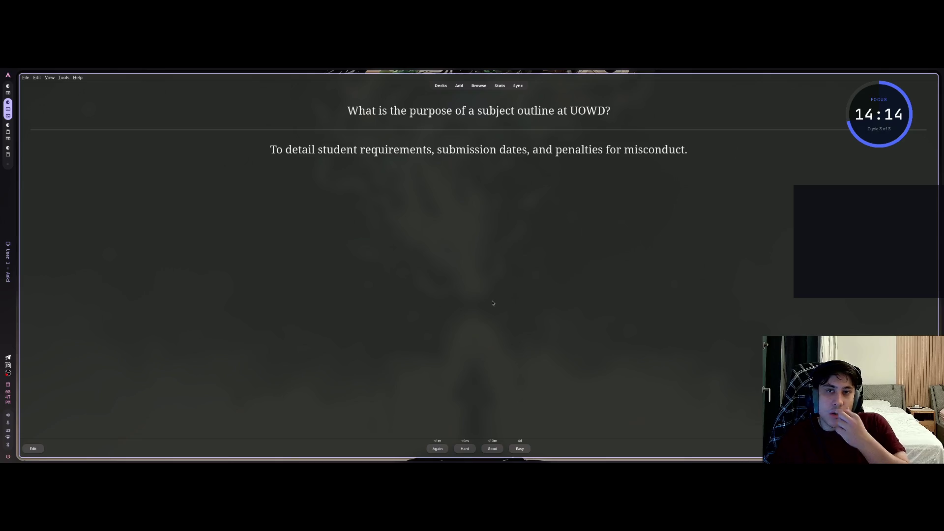
Step: Grade the UOWD card and work through the MPEG 1, 3G streaming, software patch and open ports cards
{"action": "key", "text": "space"}
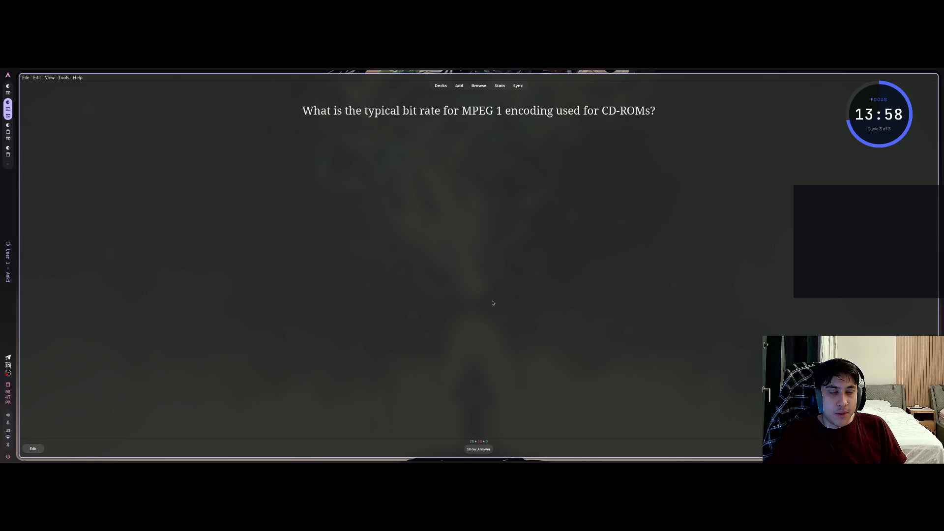
{"action": "key", "text": "space"}
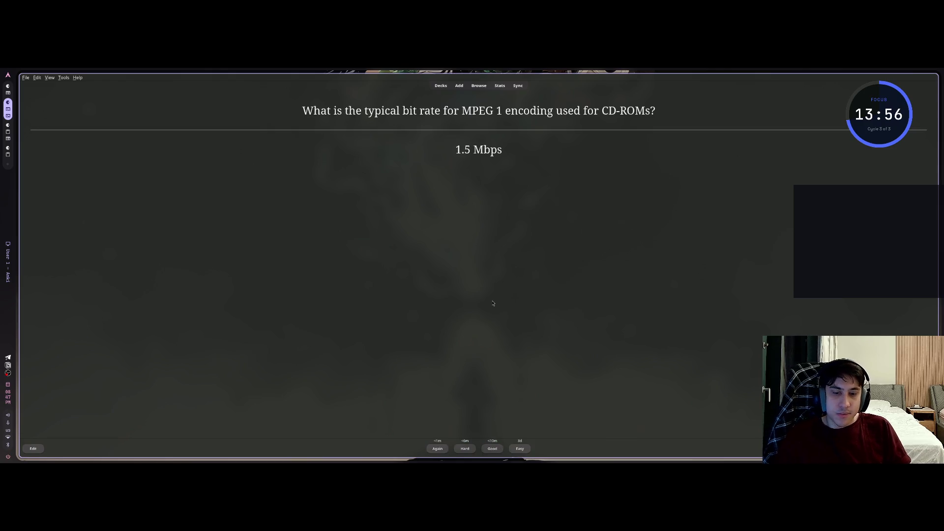
{"action": "key", "text": "space"}
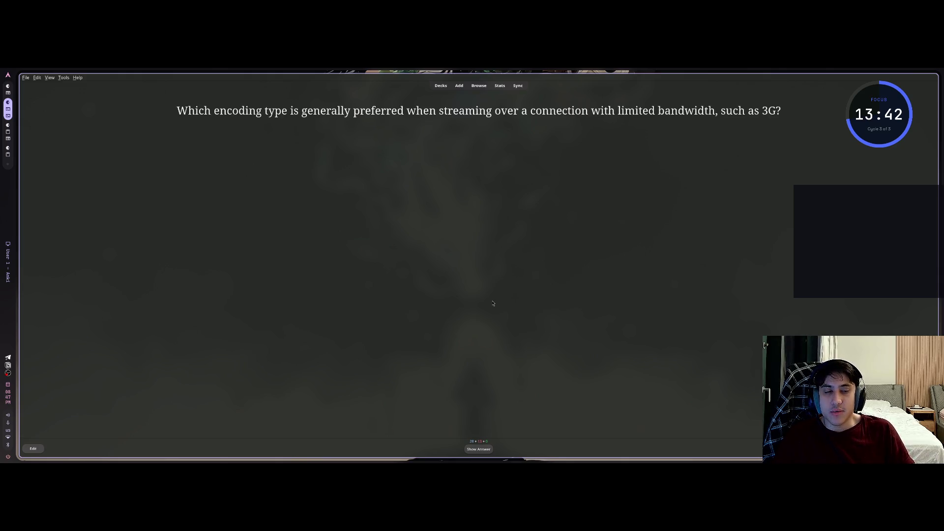
{"action": "key", "text": "space"}
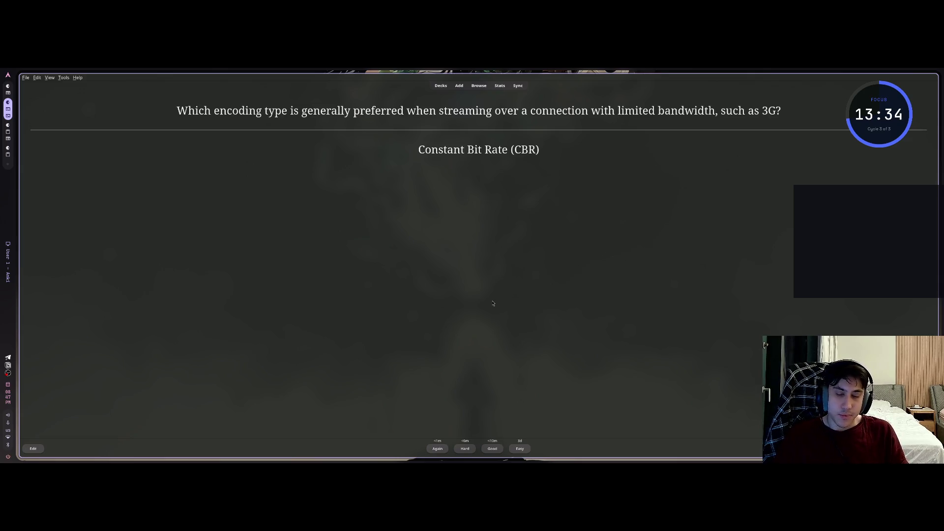
{"action": "key", "text": "space"}
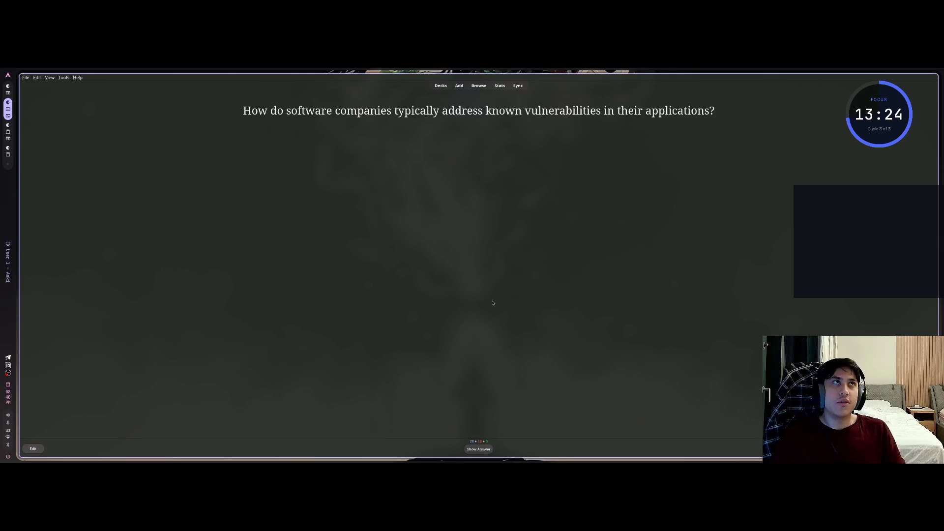
{"action": "key", "text": "space"}
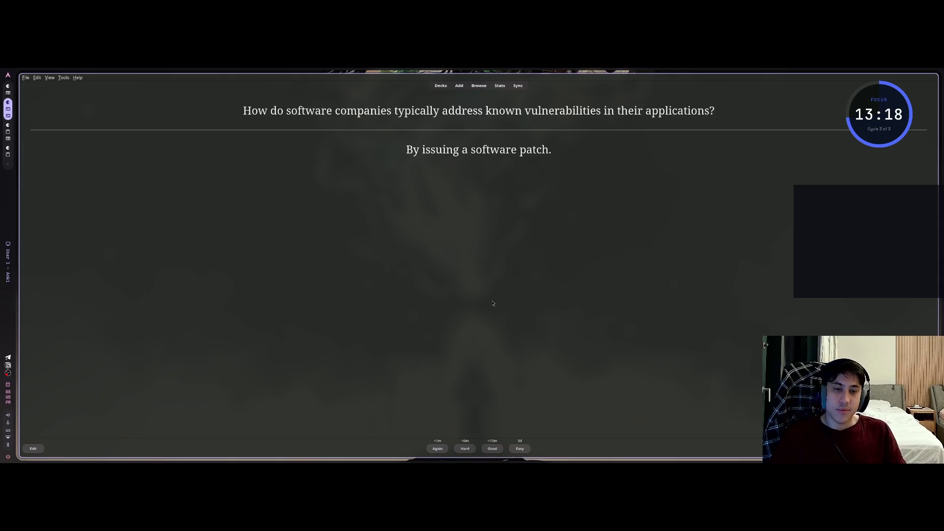
{"action": "key", "text": "space"}
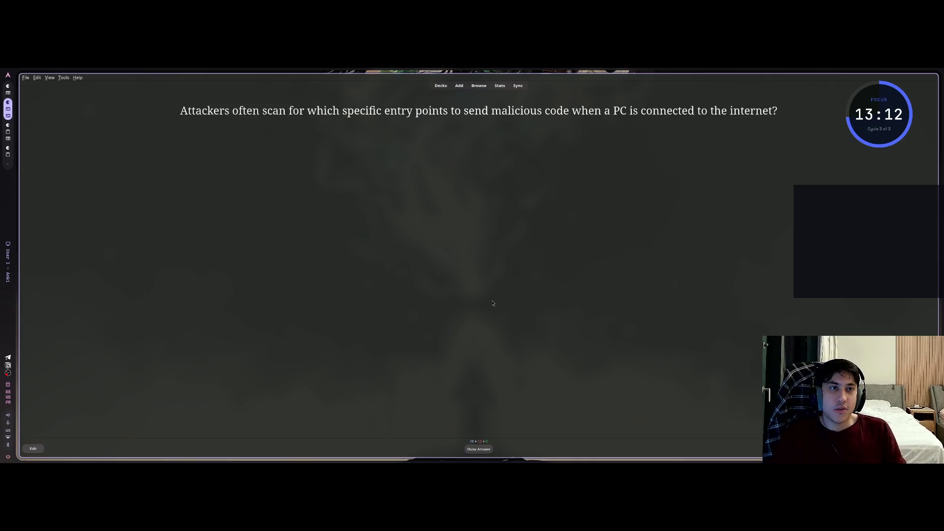
{"action": "key", "text": "space"}
{"action": "key", "text": "space"}
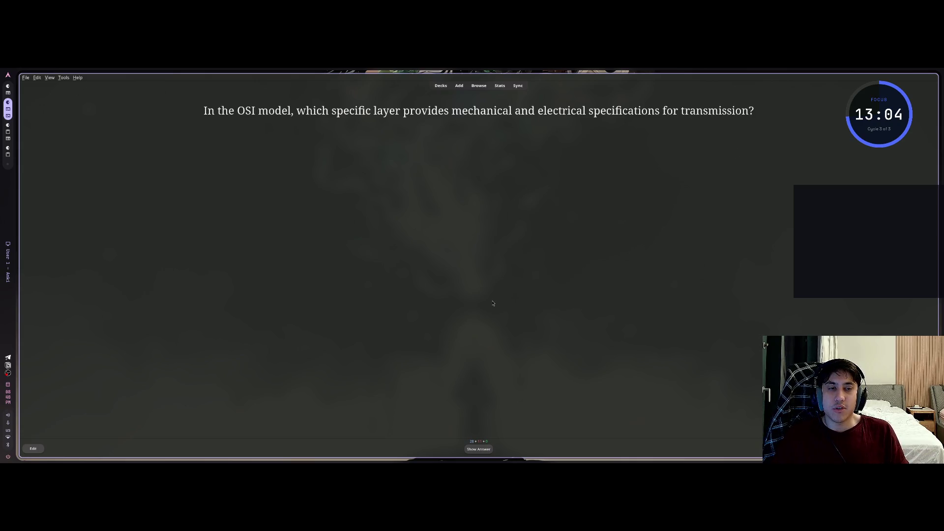
Step: Review the OSI transmission-specifications, Data Link, Application and Presentation Layer cards
{"action": "key", "text": "space"}
{"action": "key", "text": "space"}
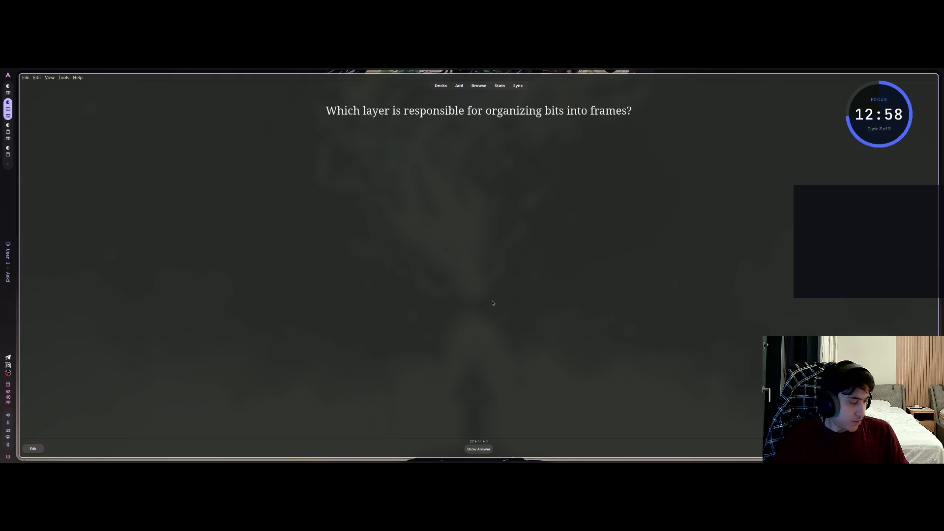
{"action": "key", "text": "space"}
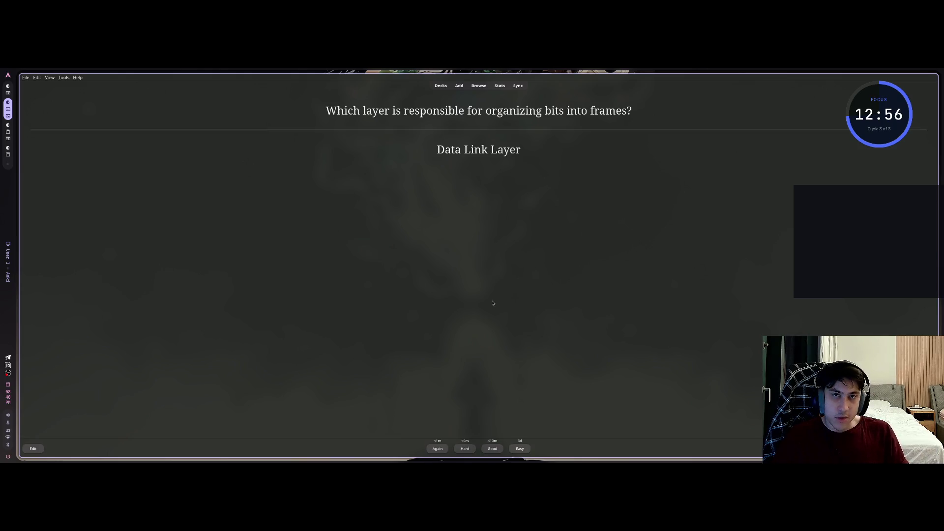
{"action": "key", "text": "space"}
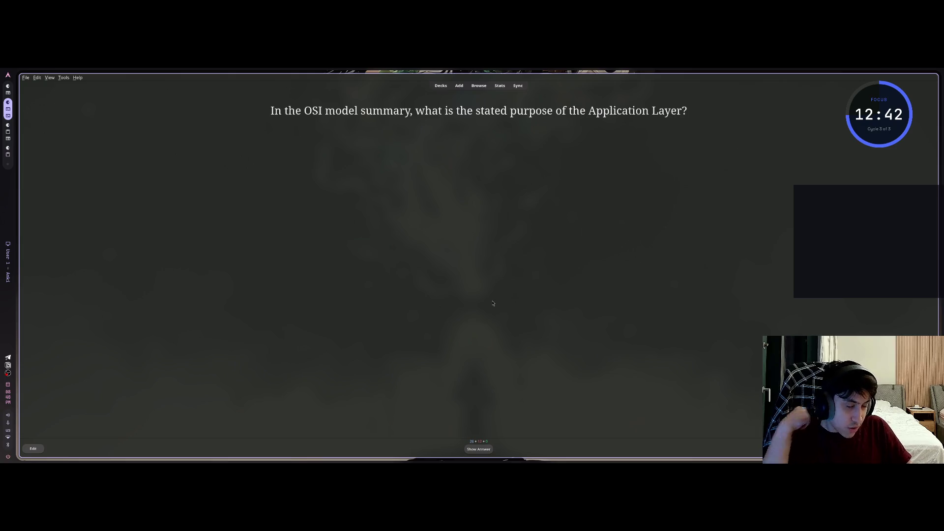
{"action": "key", "text": "space"}
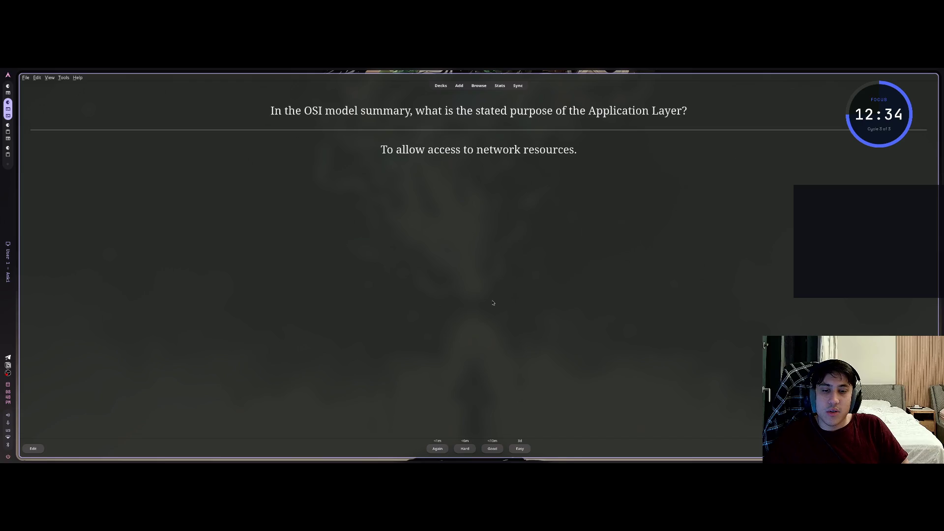
{"action": "key", "text": "space"}
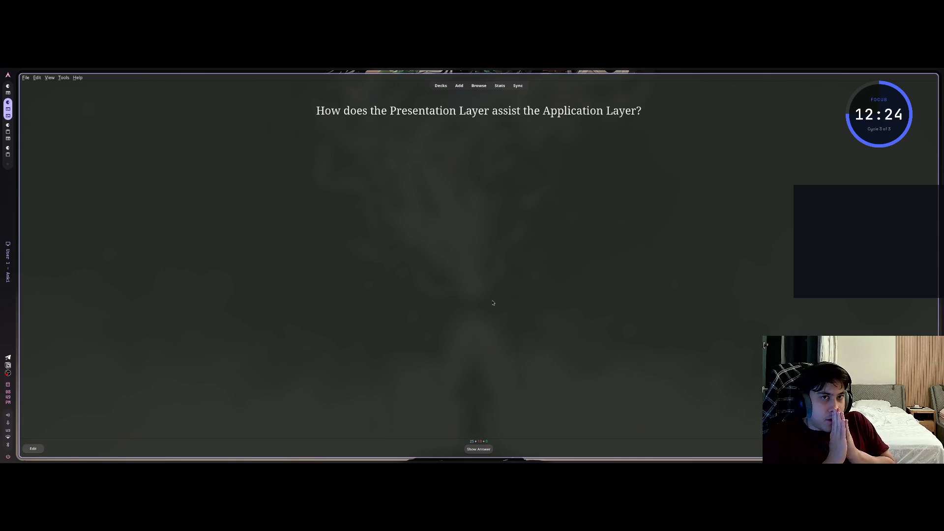
{"action": "key", "text": "space"}
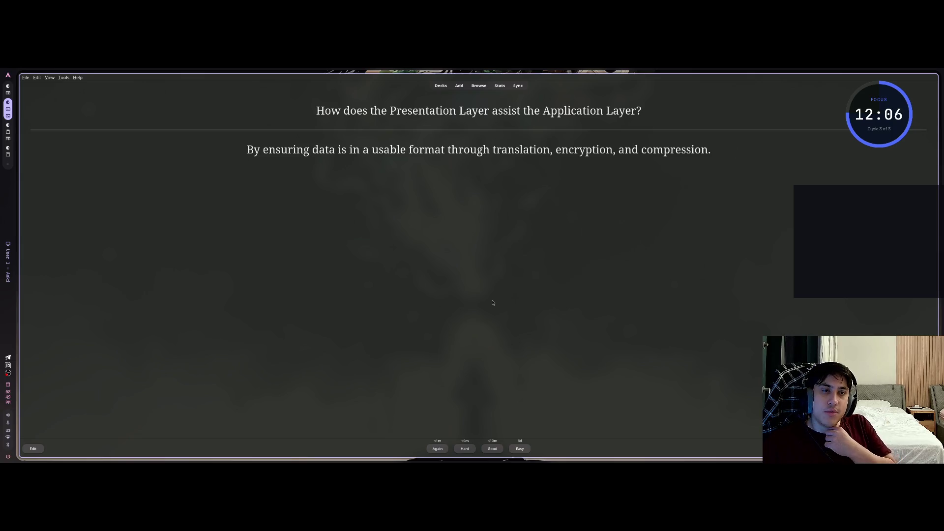
{"action": "key", "text": "space"}
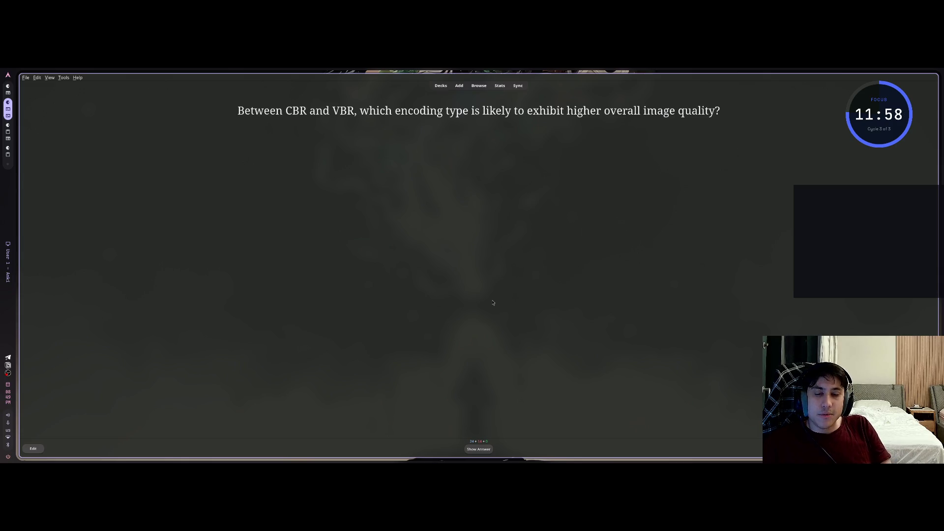
Step: Reveal the CBR versus VBR and TCP/IP layer answers, grade, and make the review window fullscreen
{"action": "key", "text": "space"}
{"action": "key", "text": "space"}
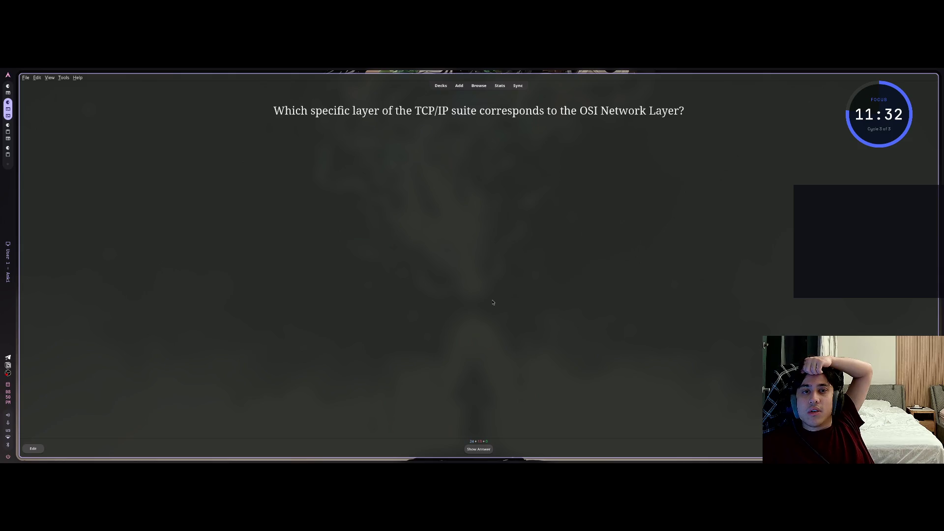
{"action": "key", "text": "space"}
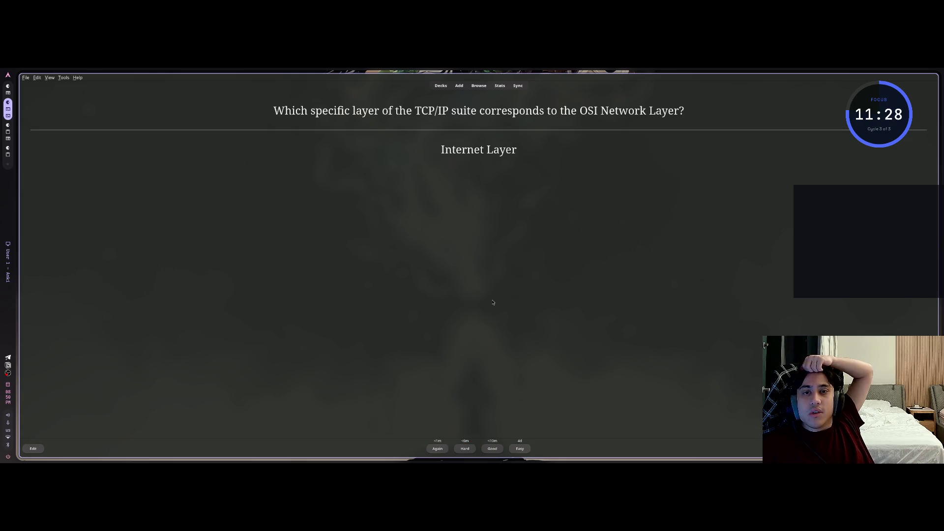
{"action": "key", "text": "space"}
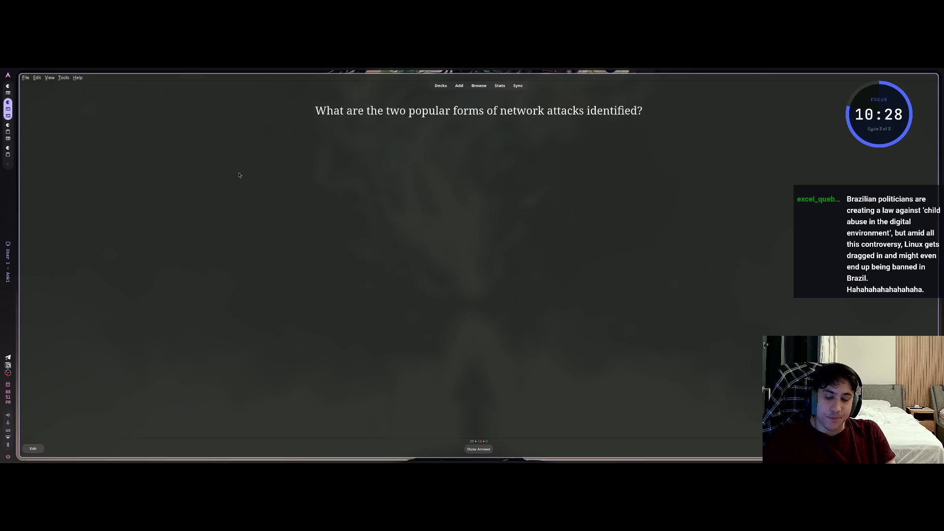
{"action": "key", "text": "super+f"}
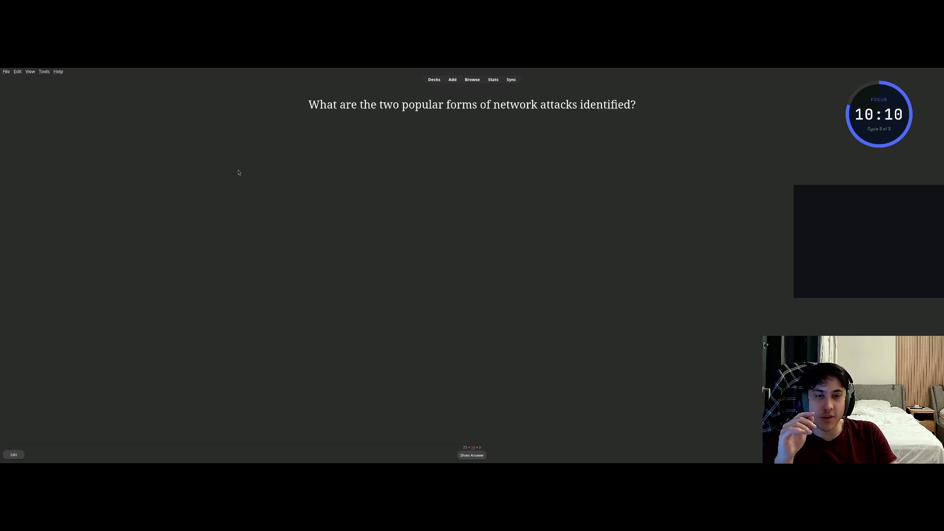
Step: Move past the network attacks card, reveal the VBR rate answer, and select the word 'spatial'
{"action": "key", "text": "space"}
{"action": "key", "text": "space"}
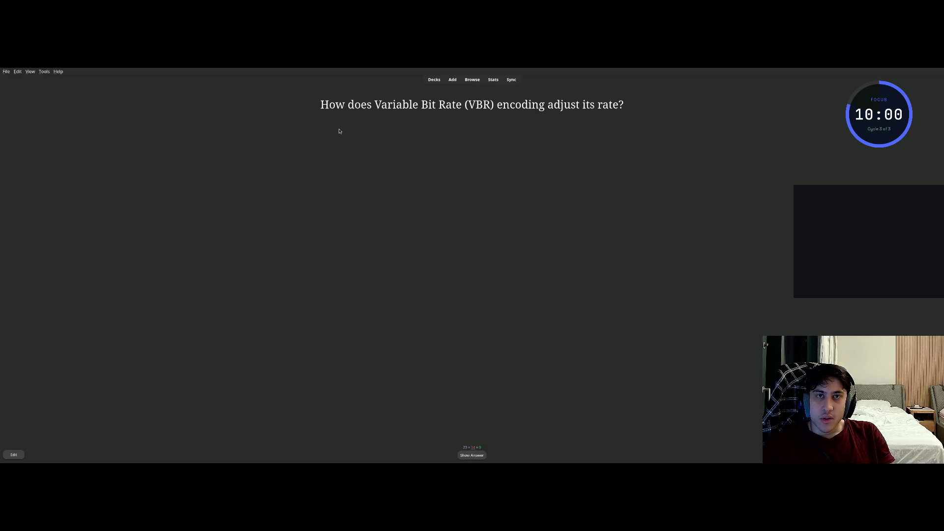
{"action": "key", "text": "space"}
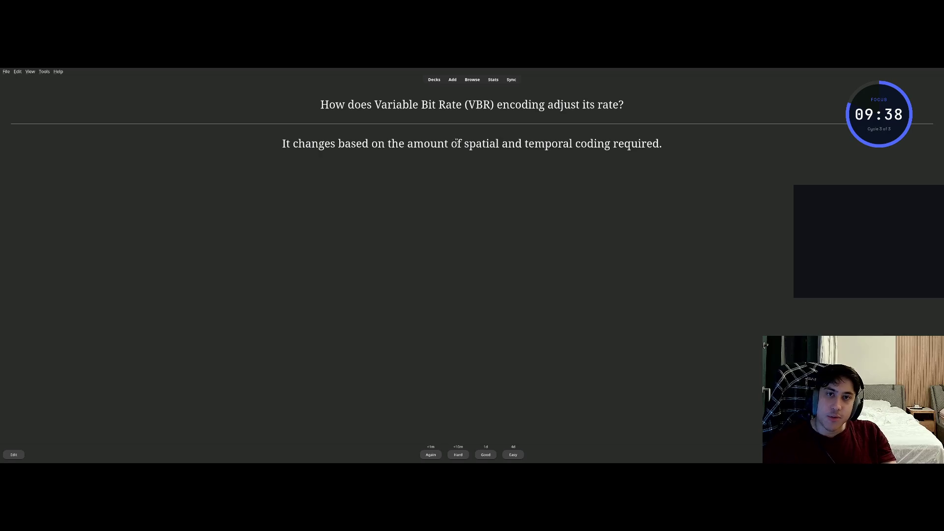
{"action": "mouse_move", "coordinate": [463, 143]}
{"action": "left_mouse_down"}
{"action": "mouse_move", "coordinate": [514, 143]}
{"action": "mouse_move", "coordinate": [499, 143]}
{"action": "left_mouse_up"}
Step: Translate 'spatial' into Russian ('пространственный') in Google Translate, then return to the Anki VBR card
{"action": "key", "text": "alt+Tab"}
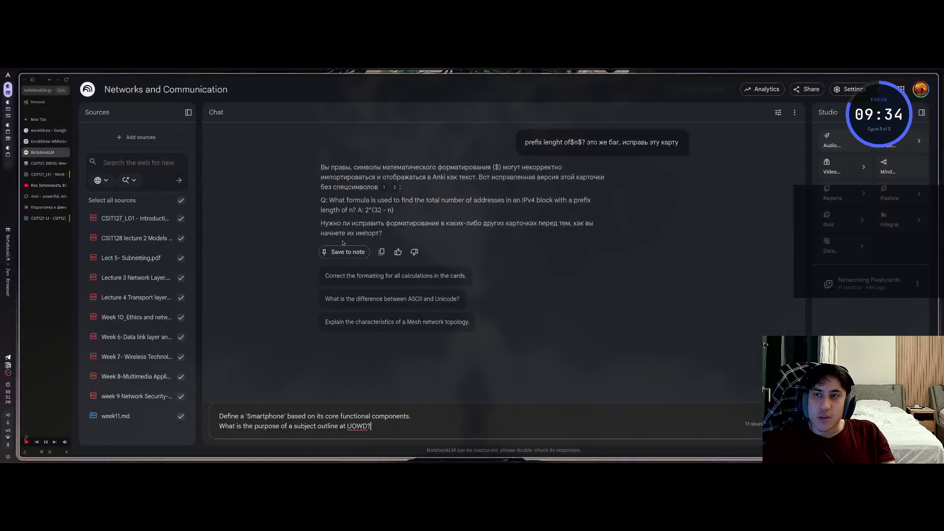
{"action": "key", "text": "ctrl+t"}
{"action": "type", "text": "translate.google.com/"}
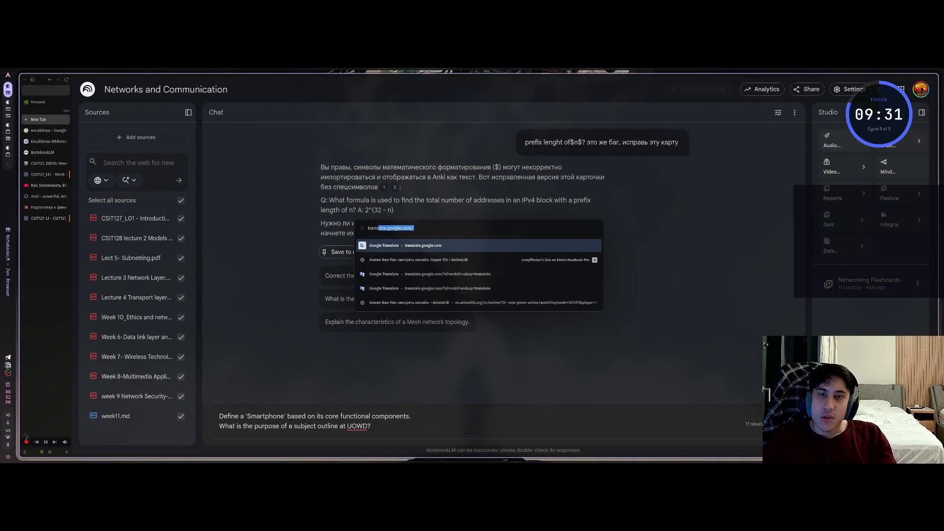
{"action": "key", "text": "Return"}
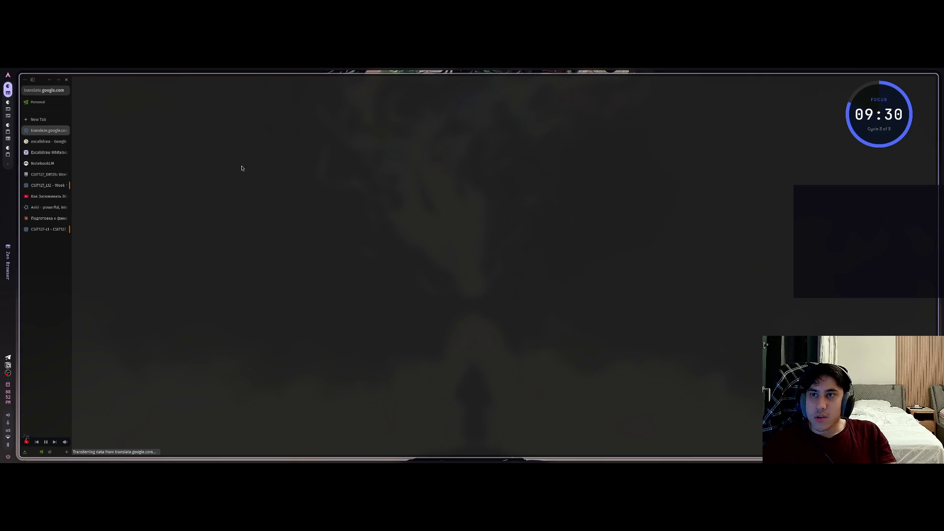
{"action": "type", "text": "spatial"}
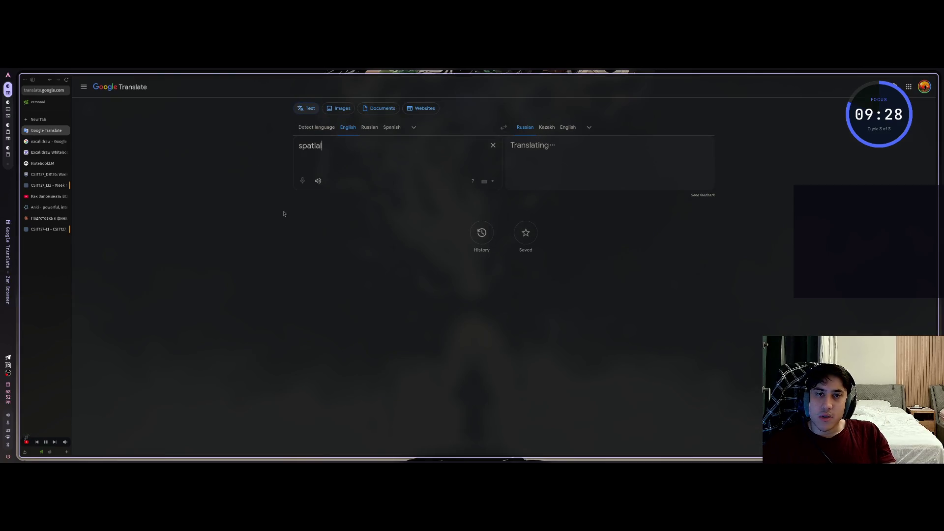
{"action": "left_click_drag", "start_coordinate": [324, 145], "coordinate": [297, 146]}
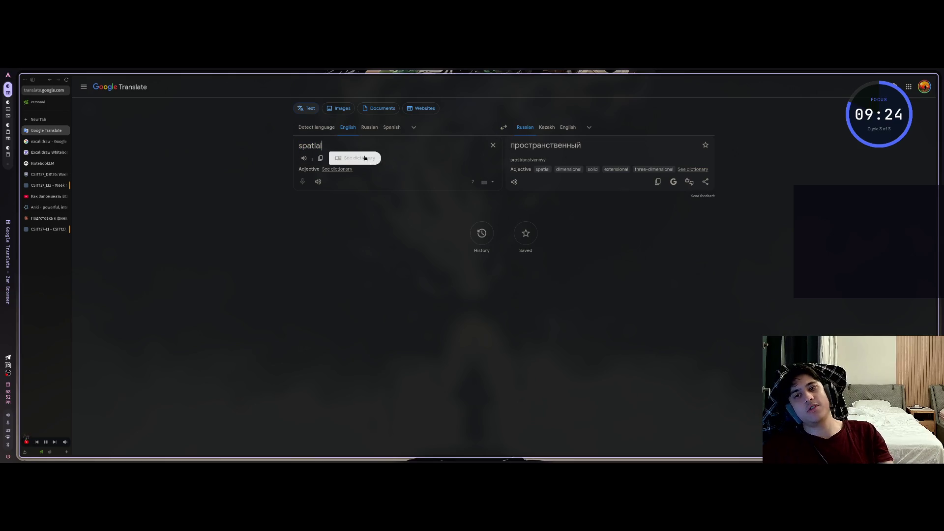
{"action": "key", "text": "alt+Tab"}
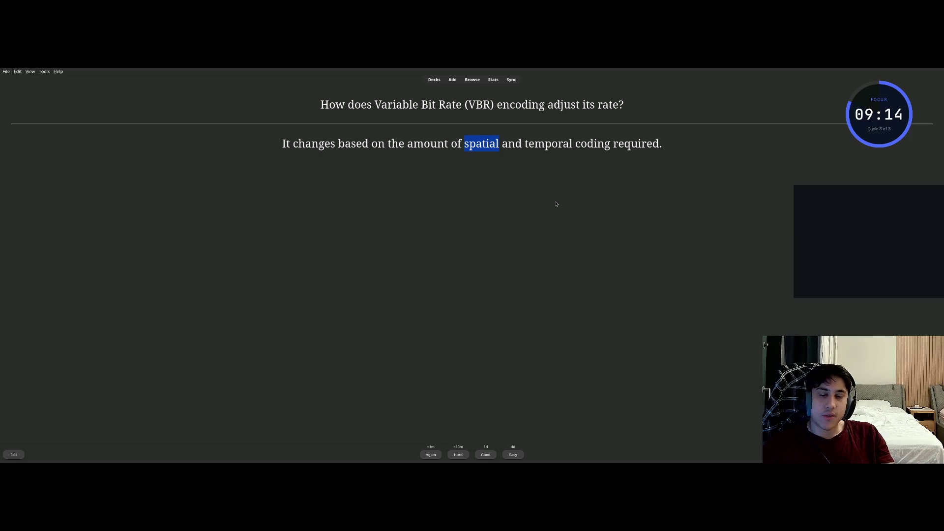
Step: Grade the VBR and Application Layer cards, then reveal the Presentation Layer card's answer
{"action": "key", "text": "space"}
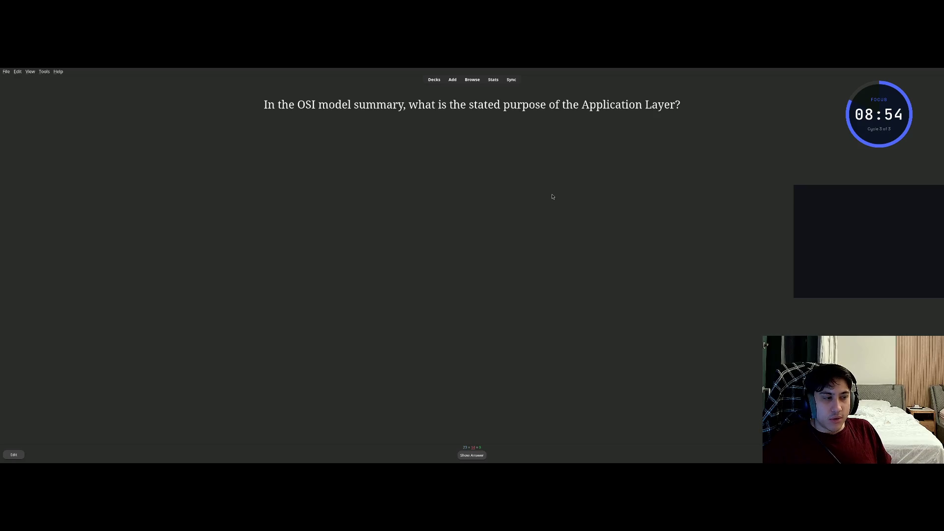
{"action": "key", "text": "space"}
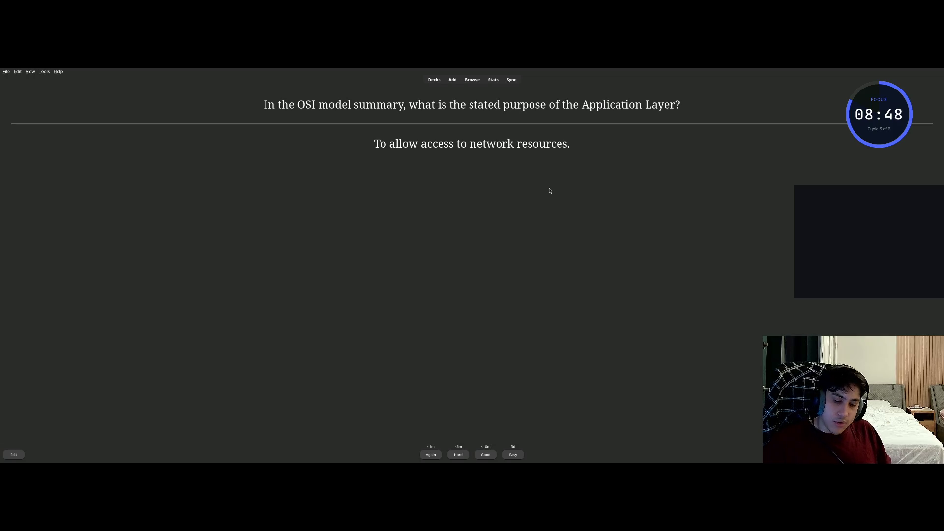
{"action": "key", "text": "space"}
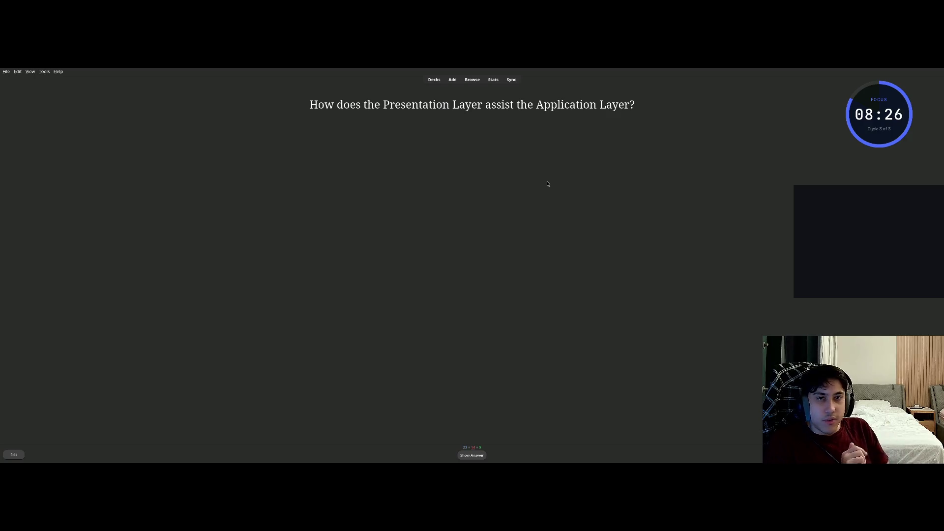
{"action": "key", "text": "space"}
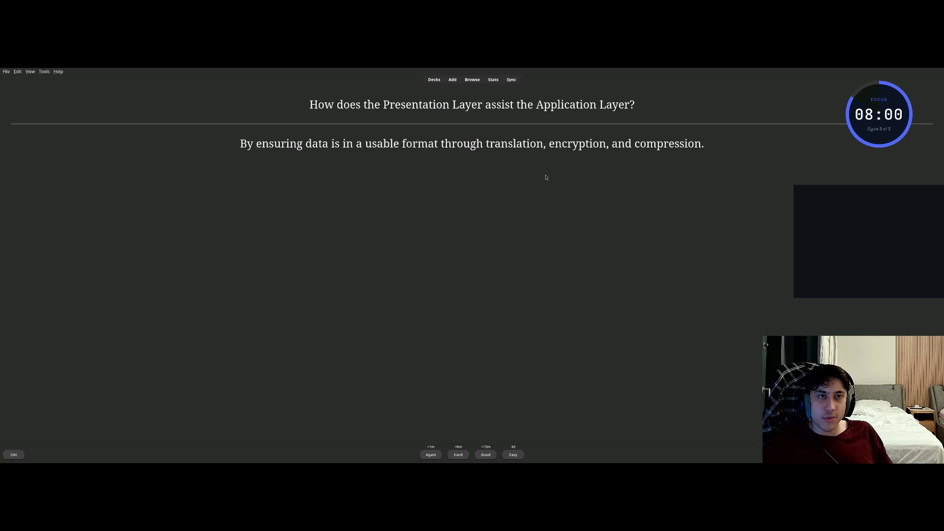
Step: Review and grade the MPEG 2 and MPEG 4 bit rate cards
{"action": "key", "text": "space"}
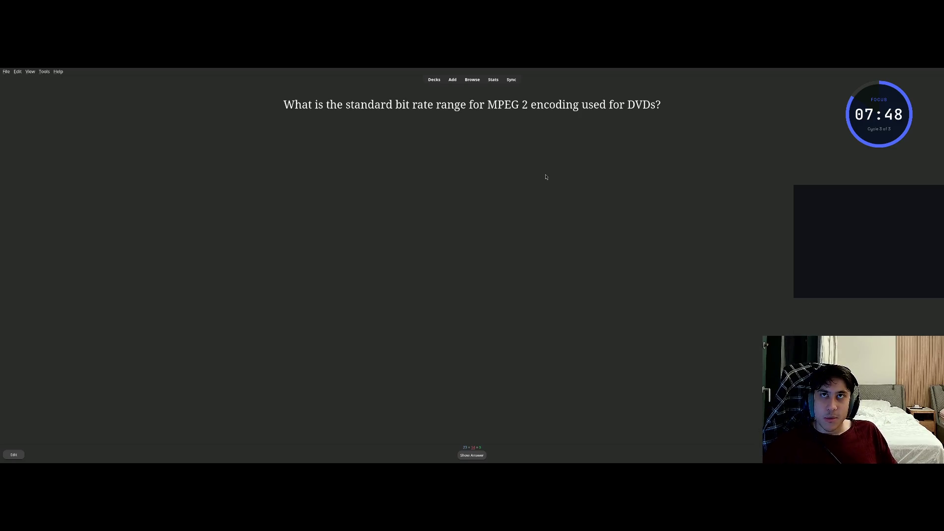
{"action": "key", "text": "space"}
{"action": "key", "text": "space"}
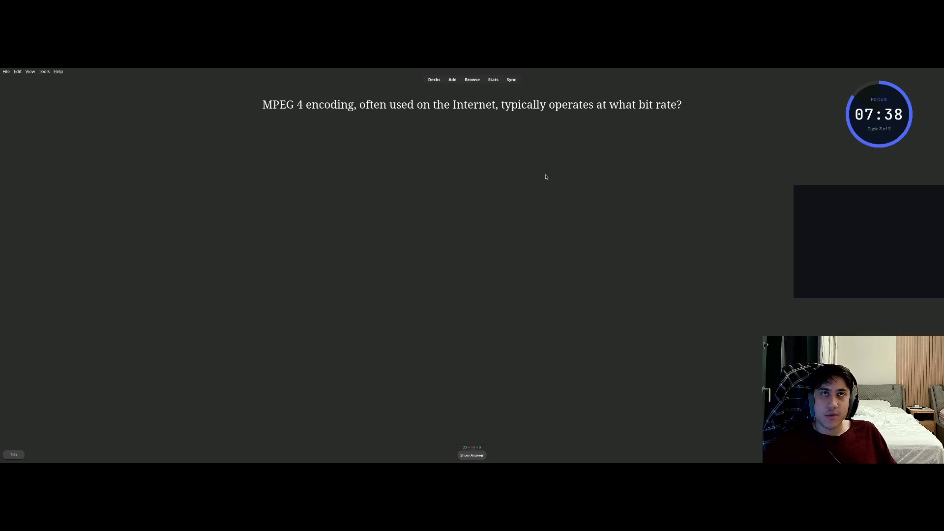
{"action": "key", "text": "space"}
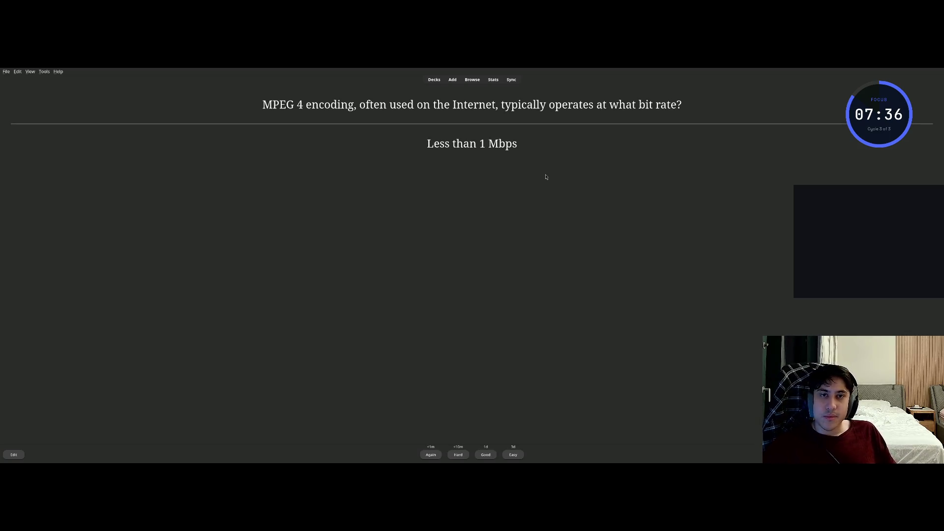
{"action": "key", "text": "space"}
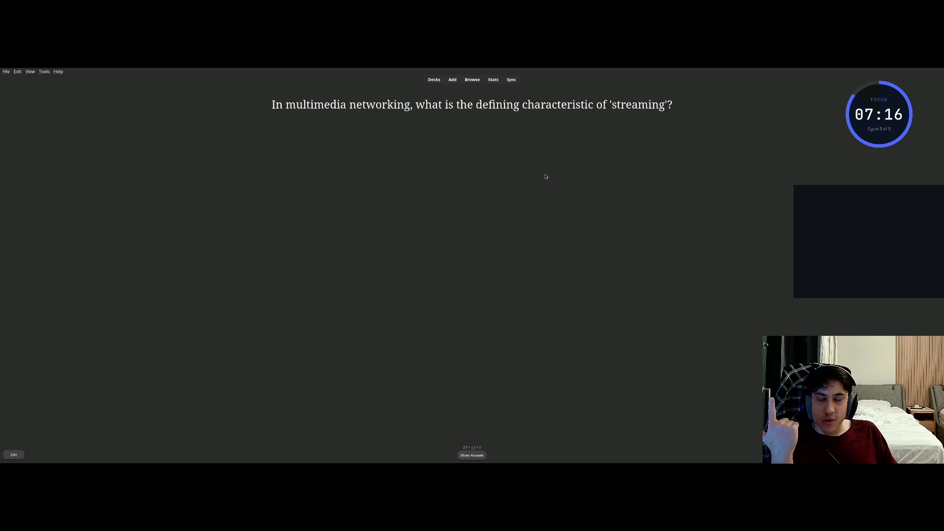
Step: Review and grade the streaming characteristic, TCP/IP layer and stored multimedia buffering cards
{"action": "key", "text": "space"}
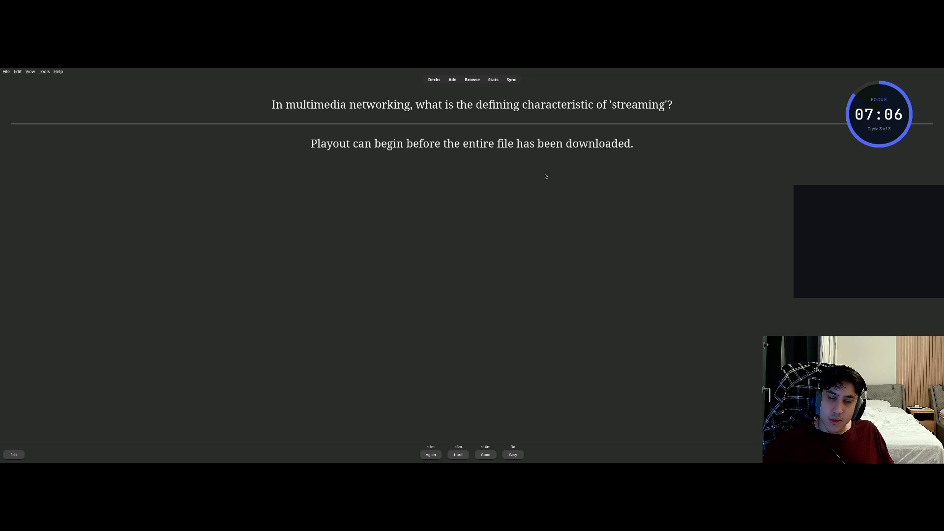
{"action": "key", "text": "space"}
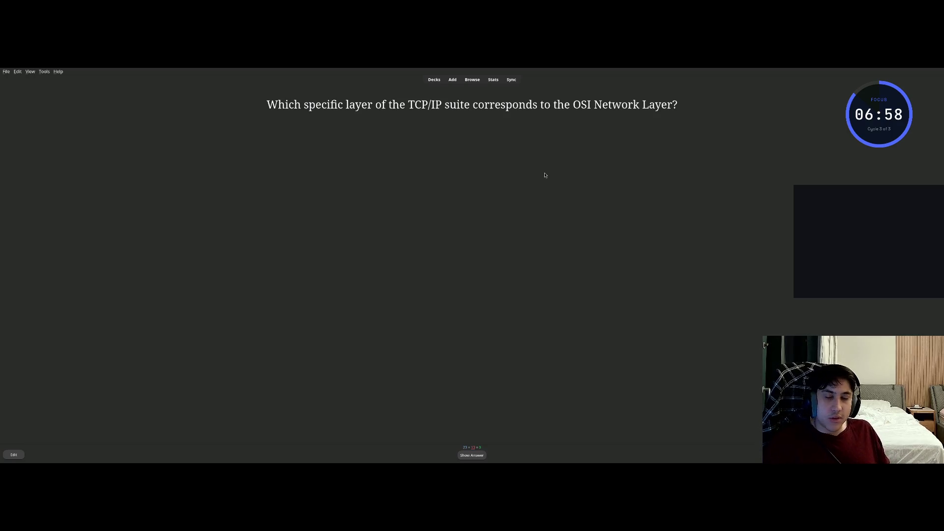
{"action": "key", "text": "space"}
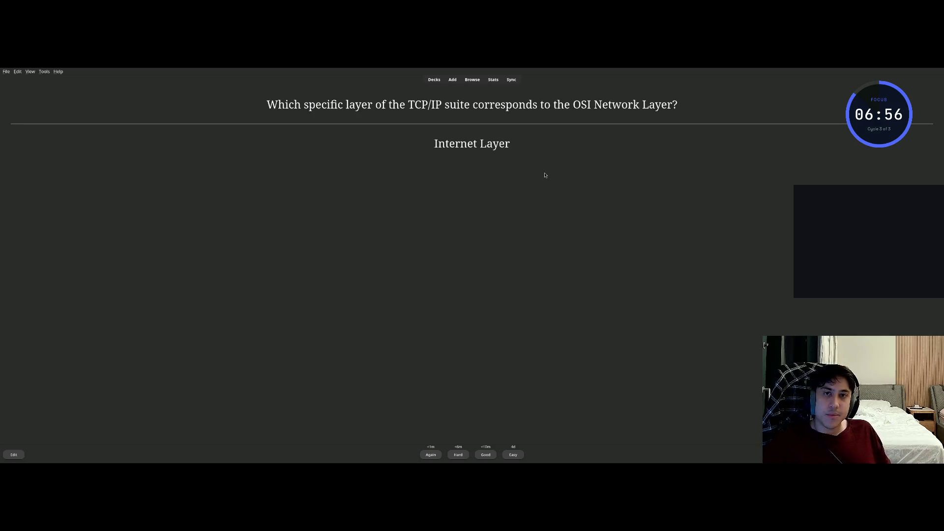
{"action": "key", "text": "space"}
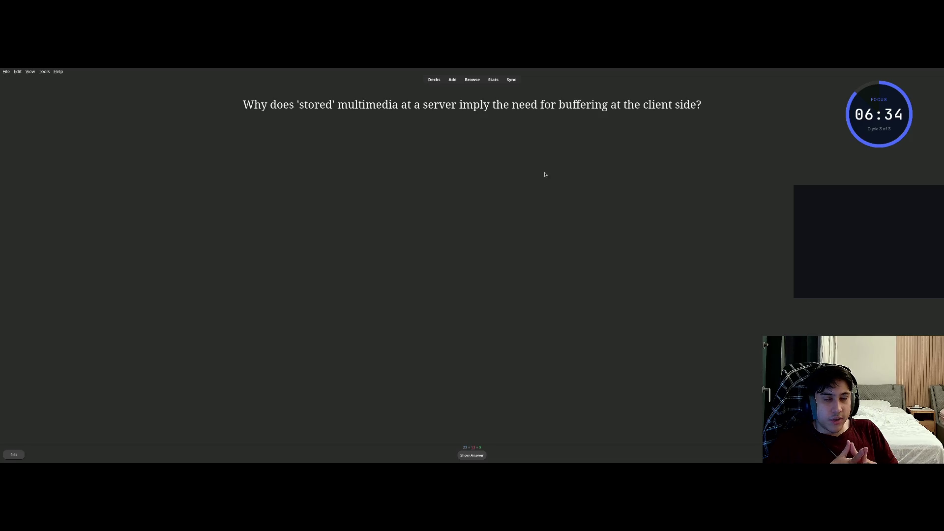
{"action": "key", "text": "space"}
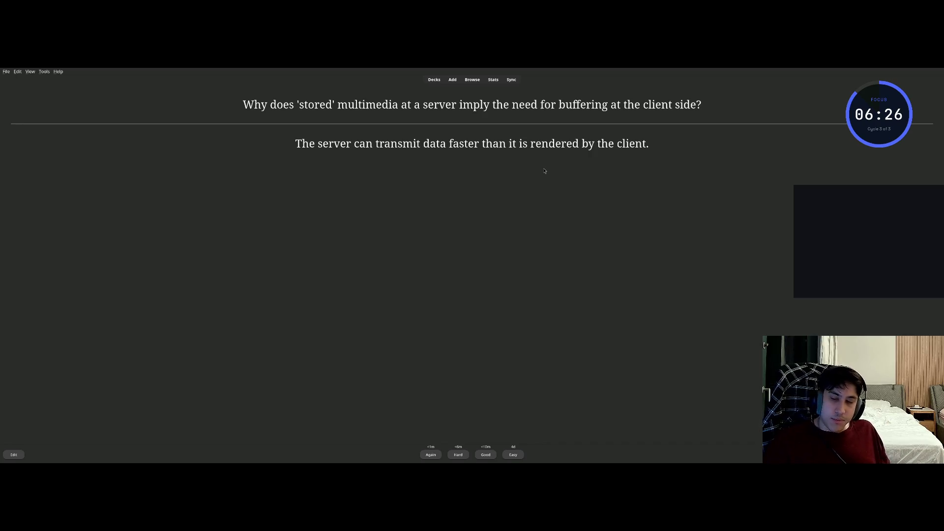
{"action": "key", "text": "space"}
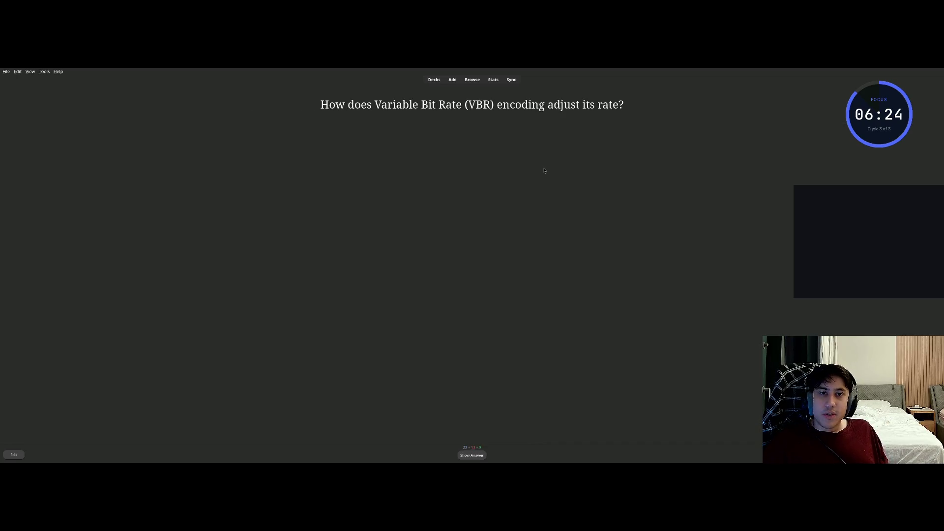
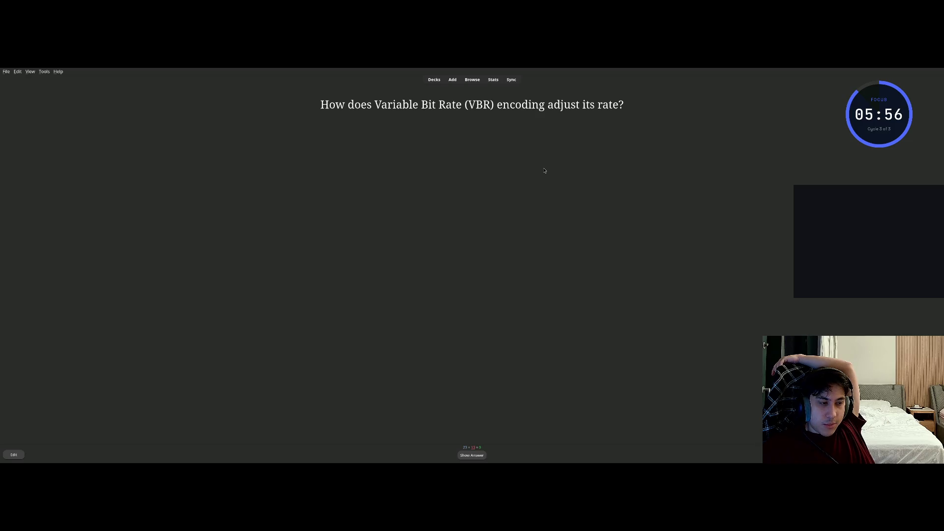
Step: Grade the Variable Bit Rate card and tile Anki beside Zen Browser
{"action": "key", "text": "space"}
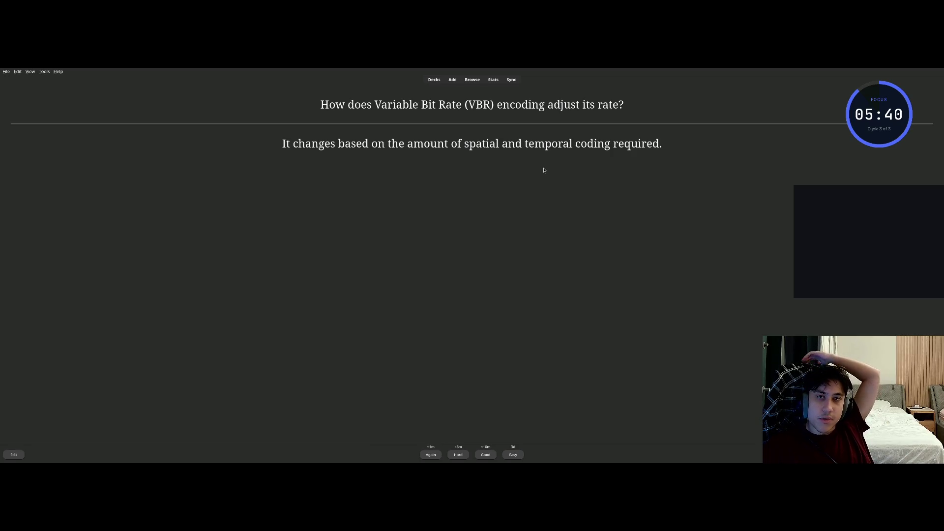
{"action": "key", "text": "space"}
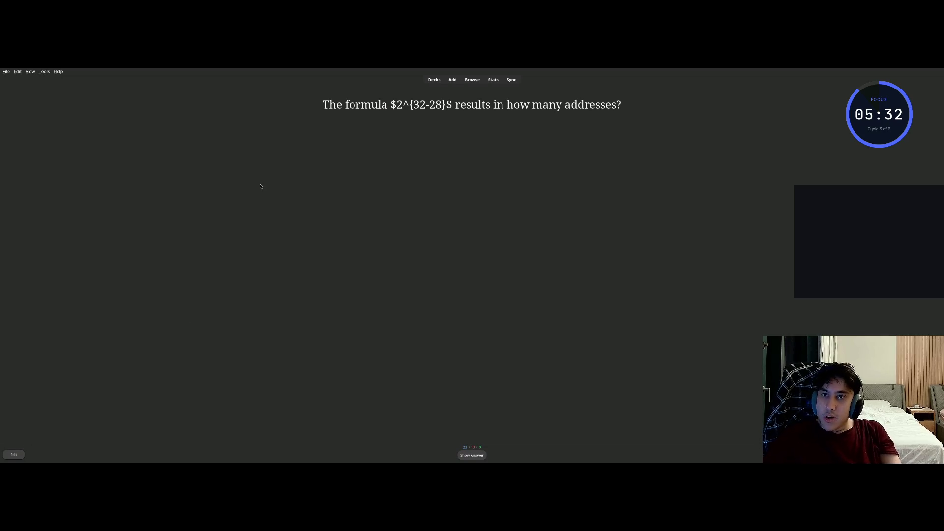
{"action": "key", "text": "super+f"}
{"action": "key", "text": "super"}
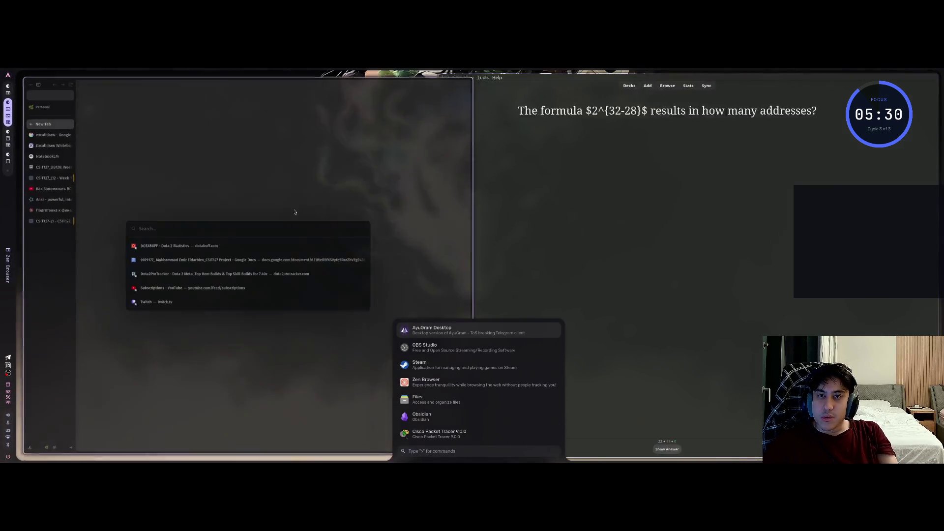
Step: In Excalidraw, delete the old IP-address working from the text box
{"action": "left_click", "coordinate": [49, 143]}
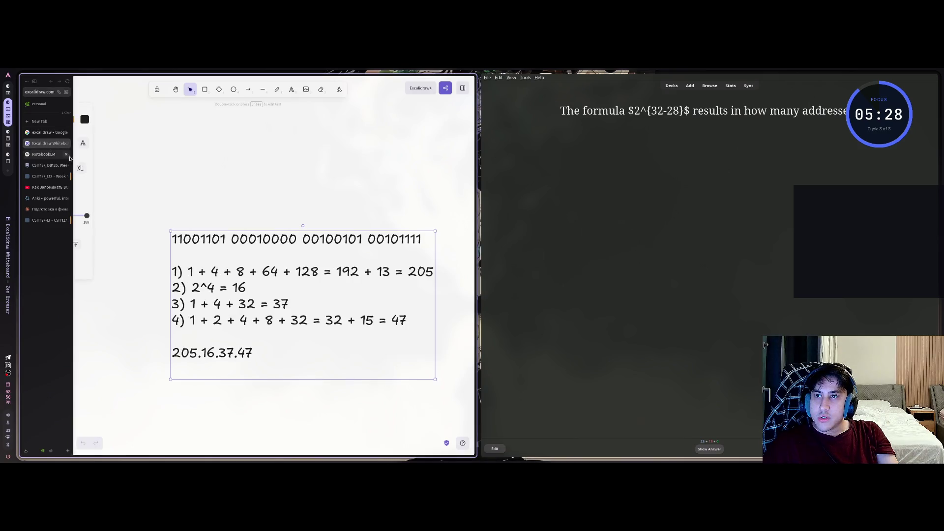
{"action": "key", "text": "Return"}
{"action": "key", "text": "ctrl+a"}
{"action": "key", "text": "BackSpace"}
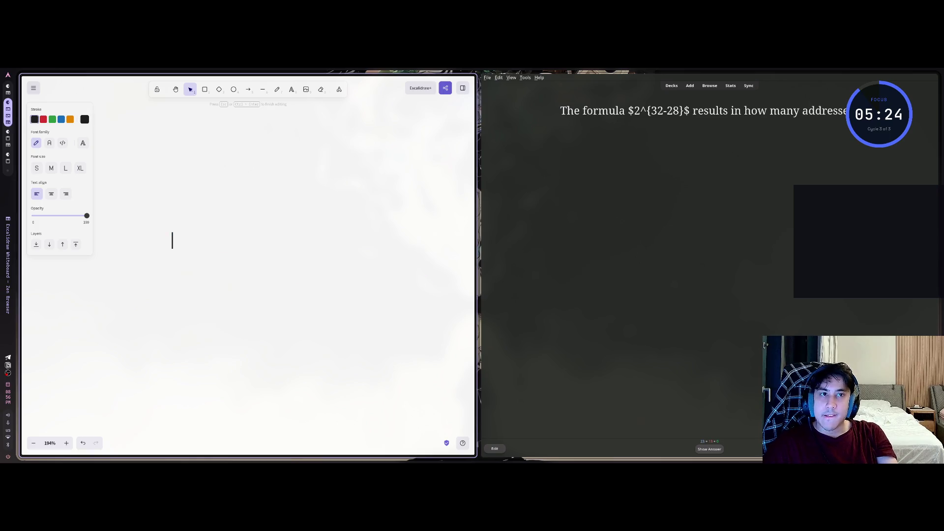
Step: Type the expression 2^(32 - 28) = on the canvas
{"action": "type", "text": "2^32 - 2"}
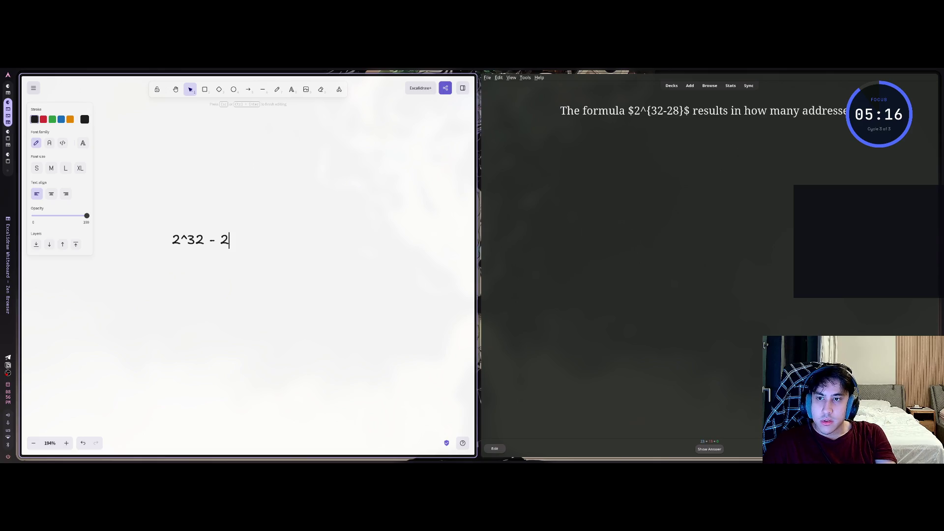
{"action": "type", "text": "9"}
{"action": "key", "text": "BackSpace"}
{"action": "type", "text": "8)"}
{"action": "key", "text": "Left"}
{"action": "key", "text": "Left"}
{"action": "key", "text": "Left"}
{"action": "key", "text": "Left"}
{"action": "type", "text": "("}
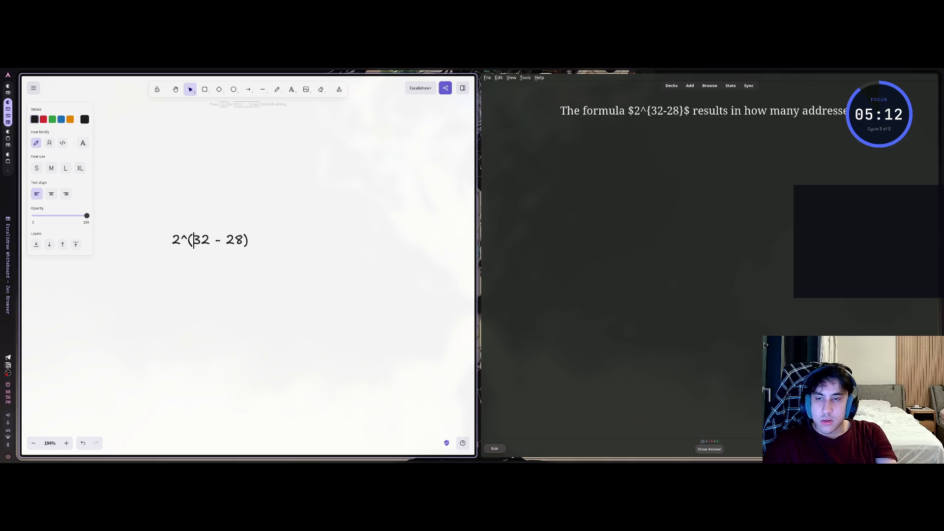
{"action": "key", "text": "End"}
{"action": "key", "text": "Return"}
{"action": "key", "text": "BackSpace"}
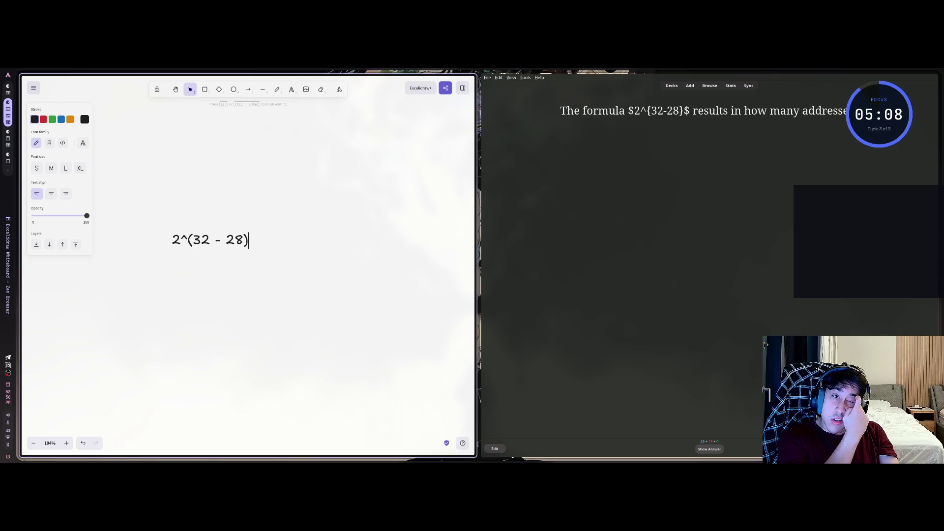
{"action": "type", "text": " ="}
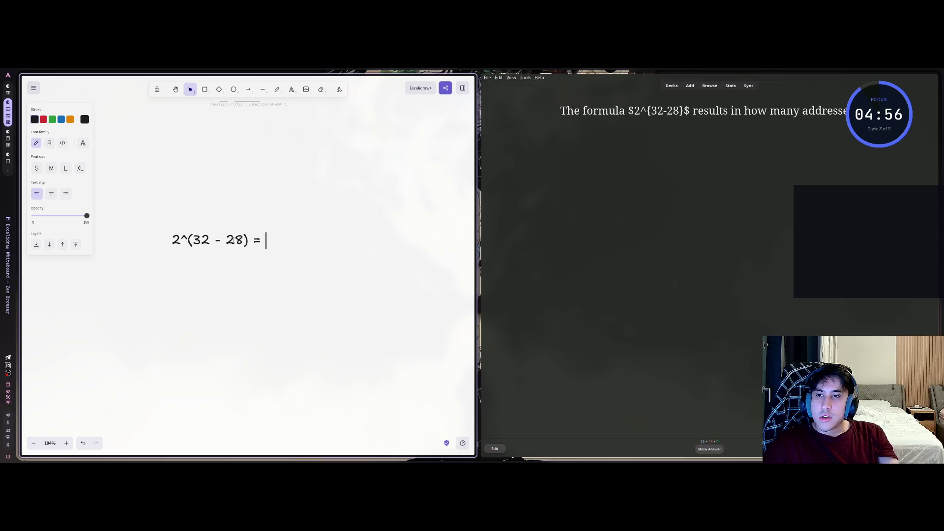
Step: Complete the calculation as 2^(32 - 28) = 16
{"action": "left_click_drag", "start_coordinate": [194, 240], "coordinate": [241, 241]}
{"action": "key", "text": "End"}
{"action": "type", "text": "1"}
{"action": "key", "text": "BackSpace"}
{"action": "type", "text": "16"}
Step: Reveal the Anki card's answer of 16 and select its question text
{"action": "left_click", "coordinate": [684, 238]}
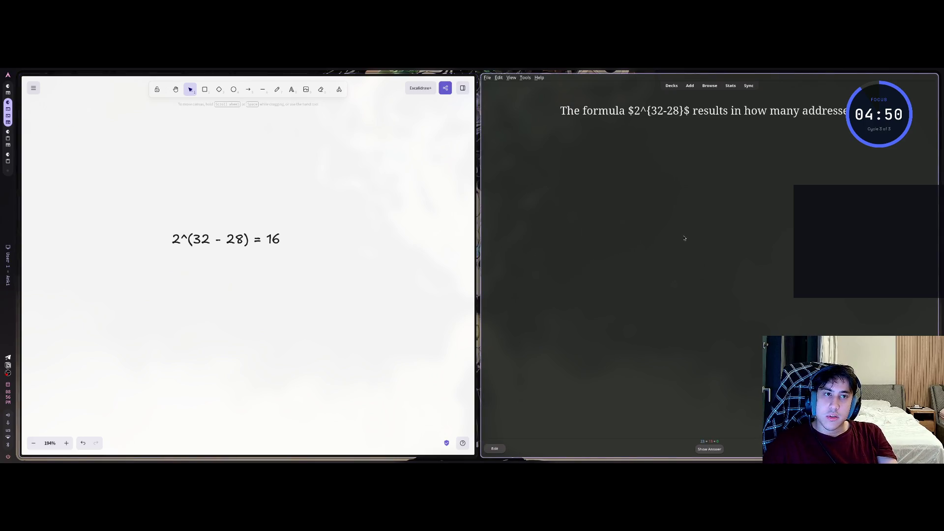
{"action": "key", "text": "space"}
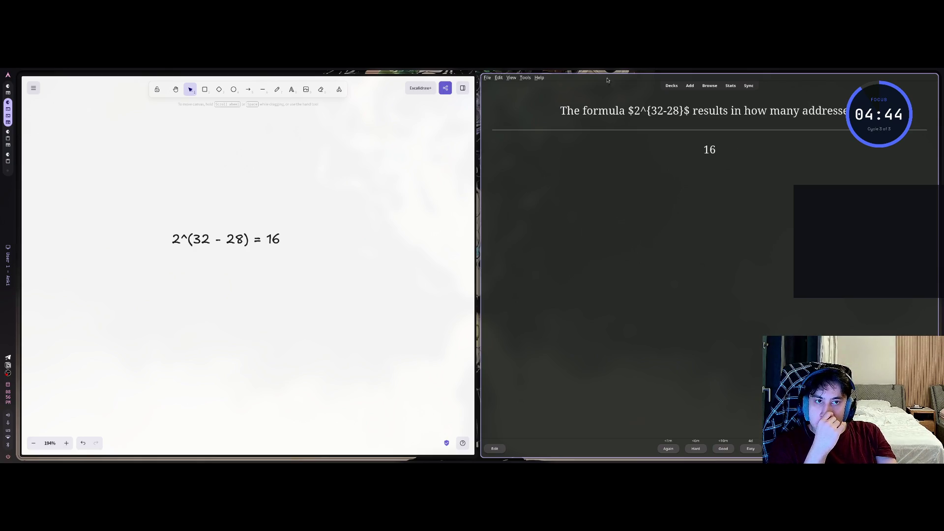
{"action": "left_click_drag", "start_coordinate": [560, 111], "coordinate": [840, 126]}
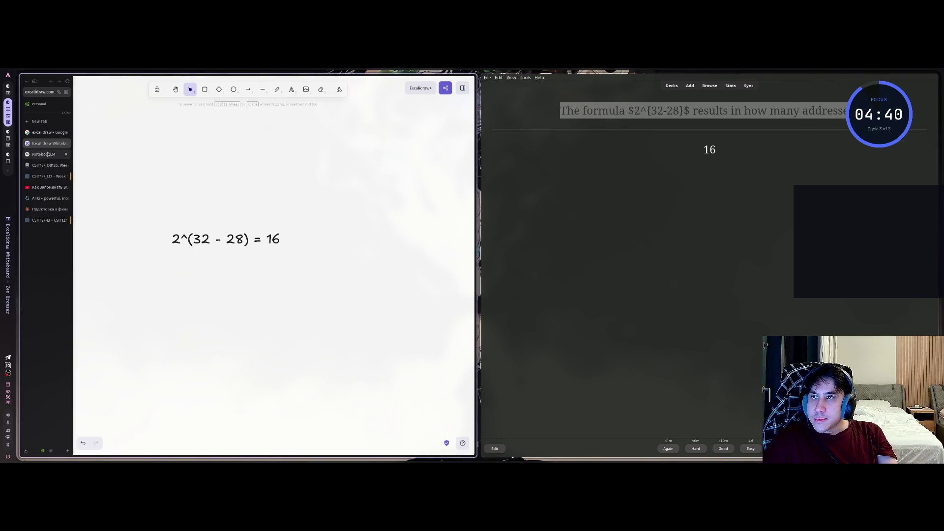
Step: Paste the card's question into NotebookLM's chat box
{"action": "left_click", "coordinate": [47, 157]}
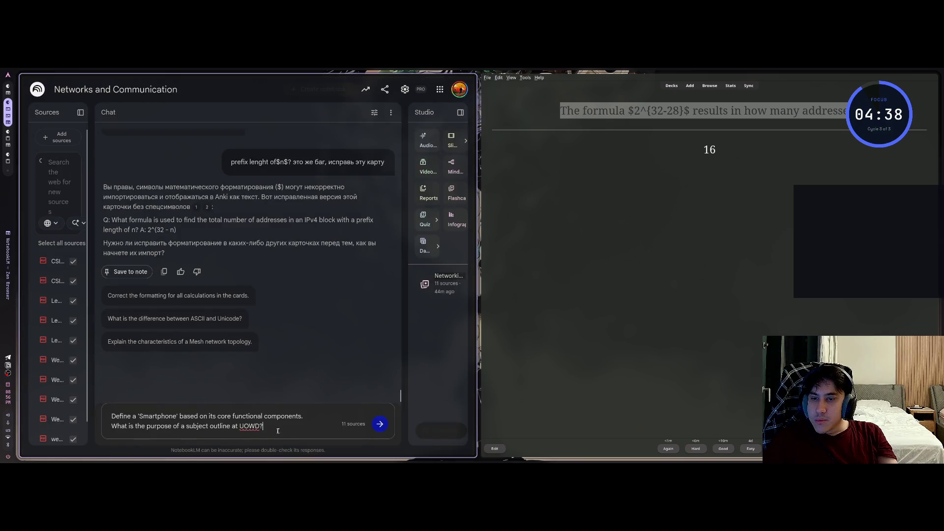
{"action": "key", "text": "shift+Return"}
{"action": "type", "text": "The formula $2^{32-28}$ results in how many addresses?"}
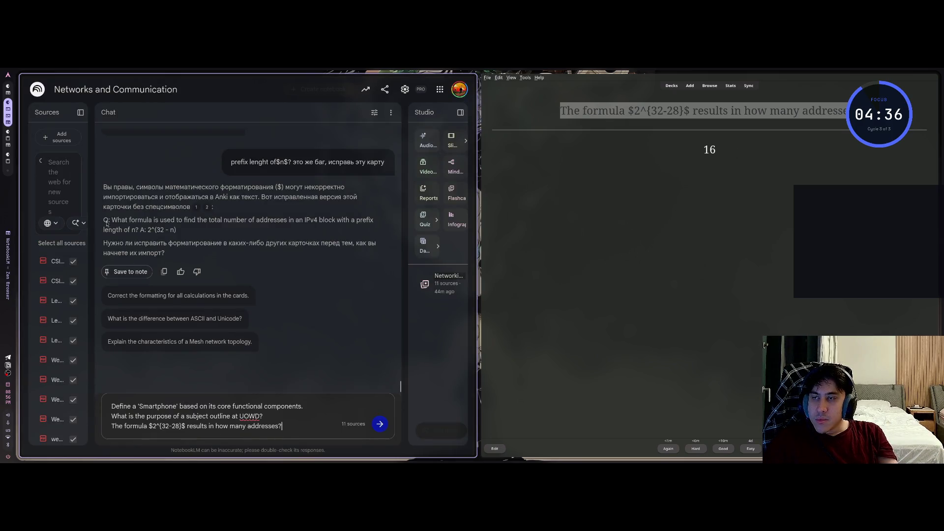
Step: Bring focus back to Anki and make it fill the whole screen
{"action": "left_click", "coordinate": [47, 136]}
{"action": "left_click", "coordinate": [566, 254]}
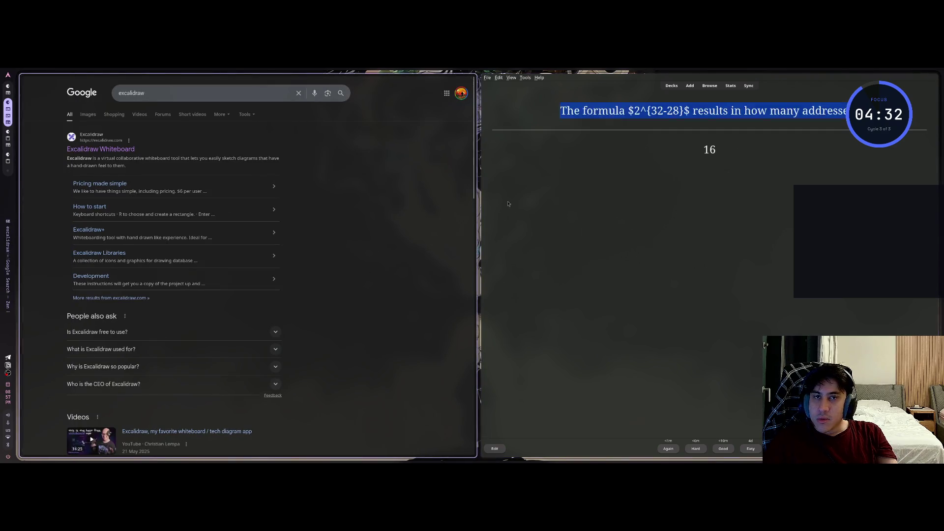
{"action": "key", "text": "super+q"}
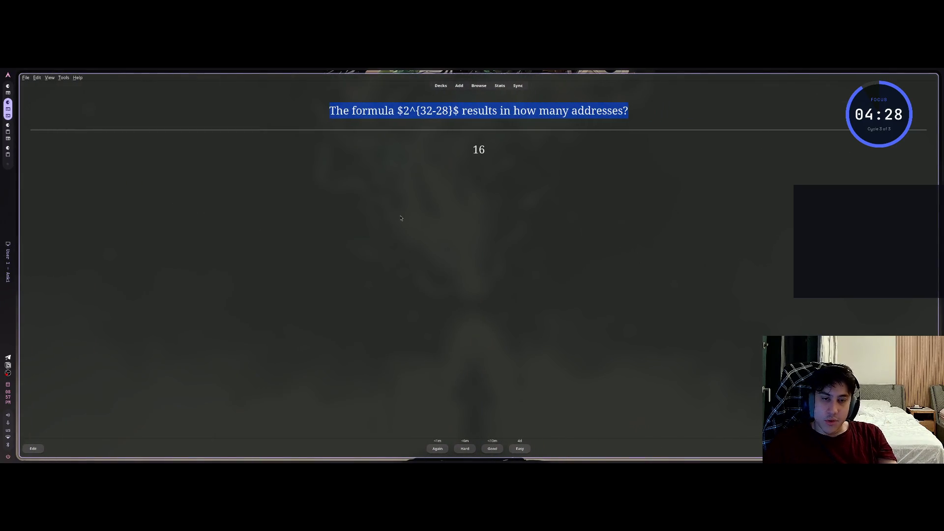
Step: Grade the address-count, CBR and social-engineering cards
{"action": "key", "text": "space"}
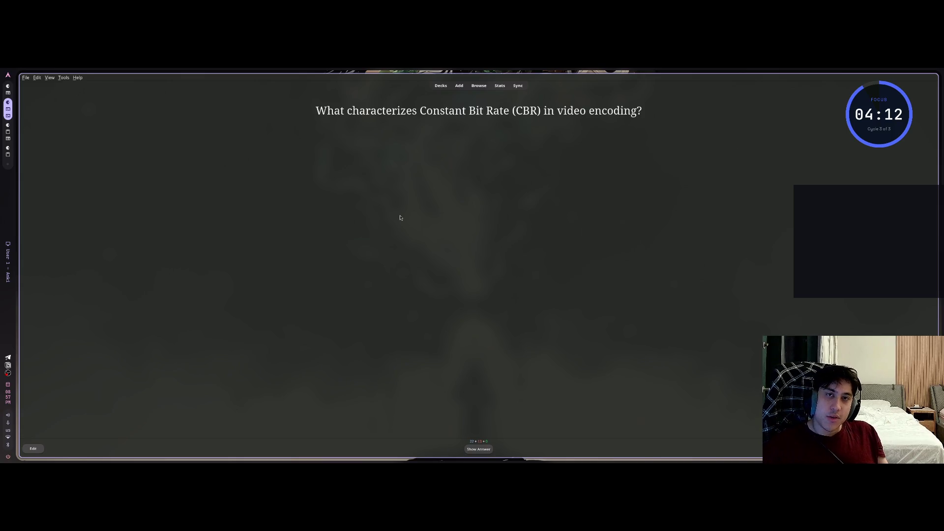
{"action": "key", "text": "space"}
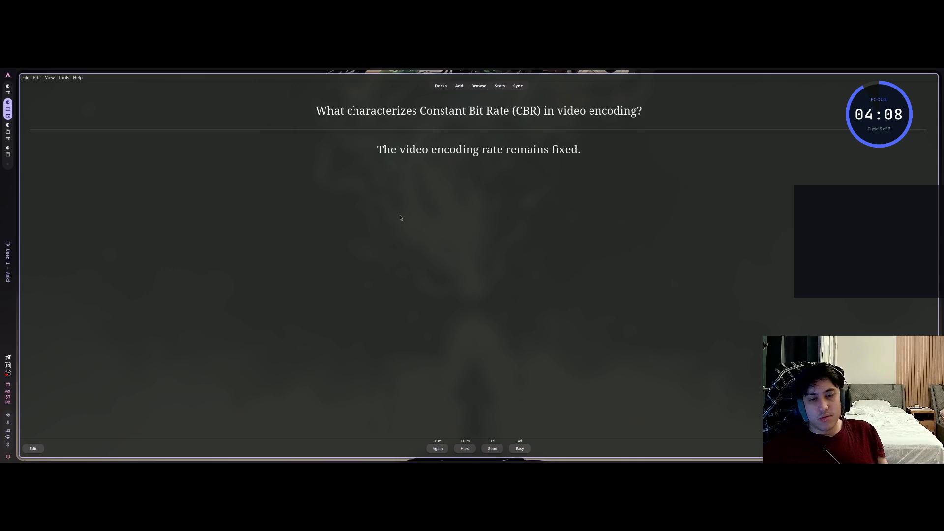
{"action": "key", "text": "space"}
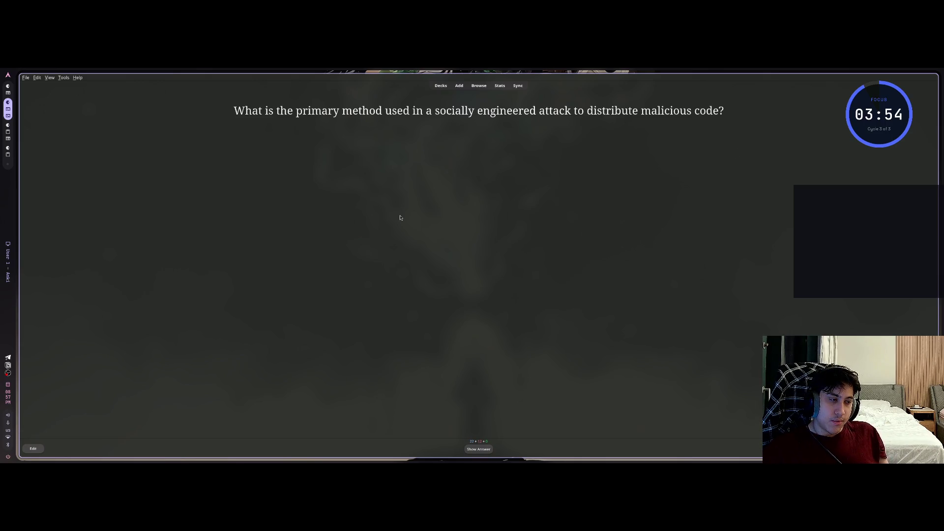
{"action": "key", "text": "space"}
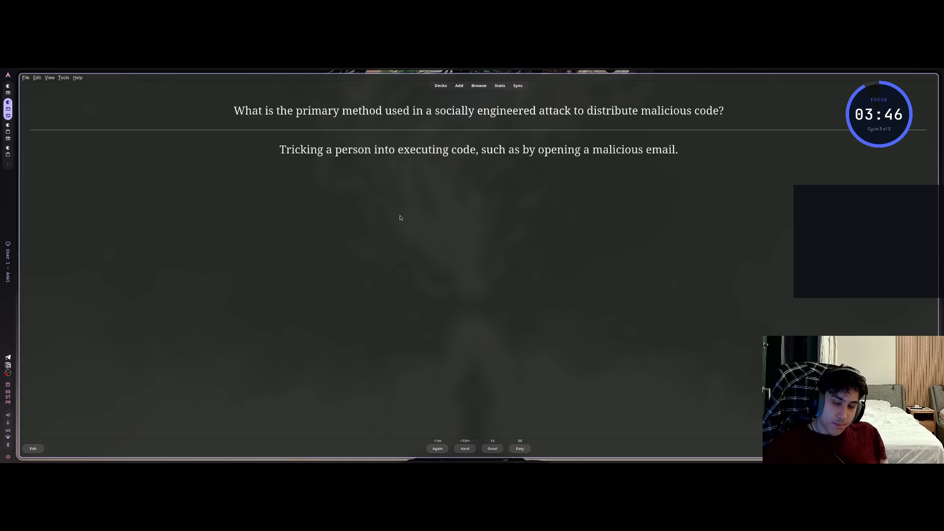
{"action": "key", "text": "space"}
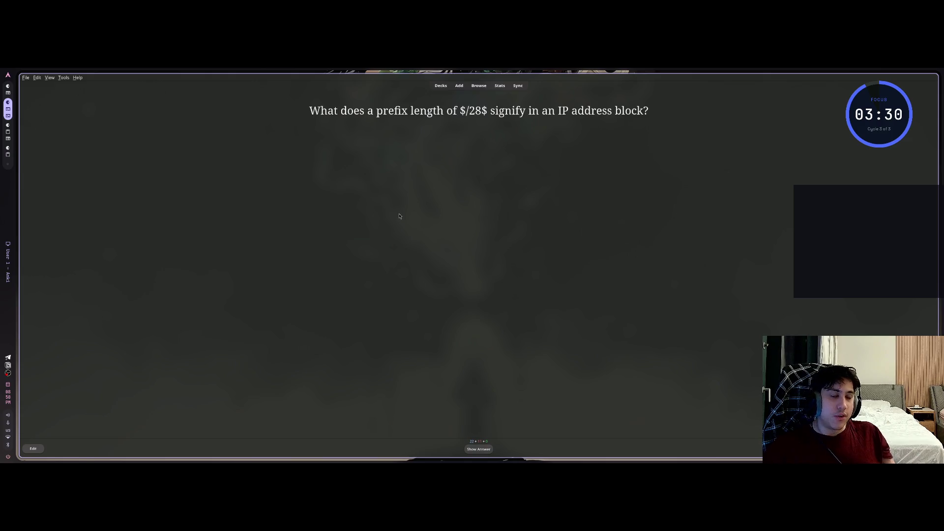
Step: Reveal the /28 prefix card's answer and copy a screenshot of it
{"action": "key", "text": "space"}
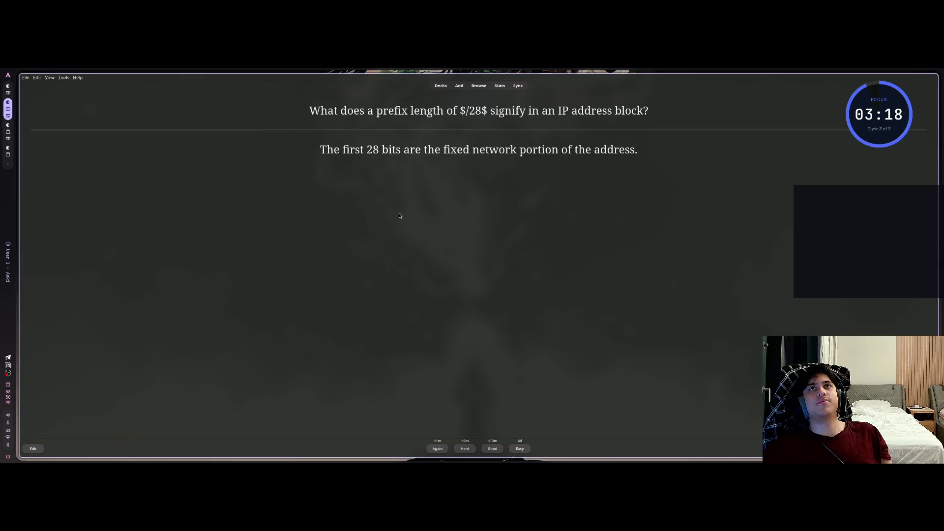
{"action": "mouse_move", "coordinate": [307, 93]}
{"action": "left_mouse_down"}
{"action": "mouse_move", "coordinate": [627, 175]}
{"action": "mouse_move", "coordinate": [664, 168]}
{"action": "left_mouse_up"}
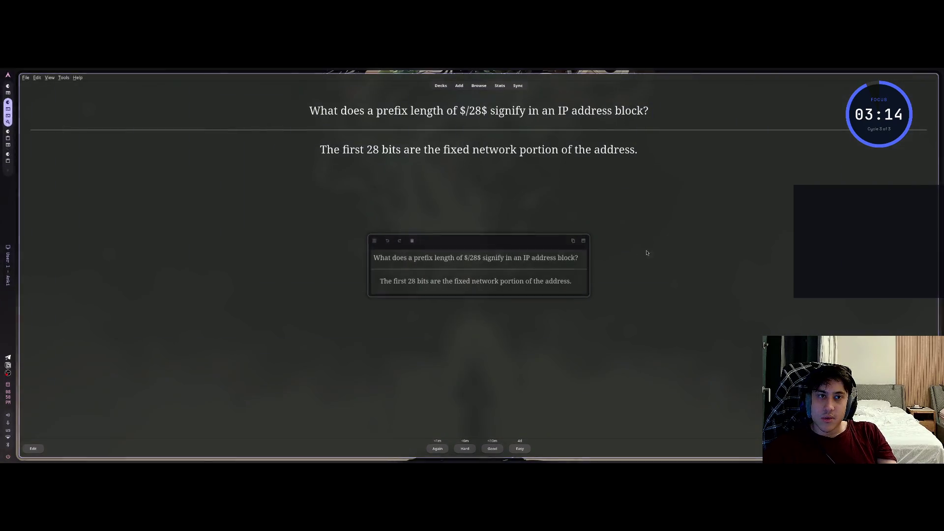
{"action": "left_click", "coordinate": [576, 240]}
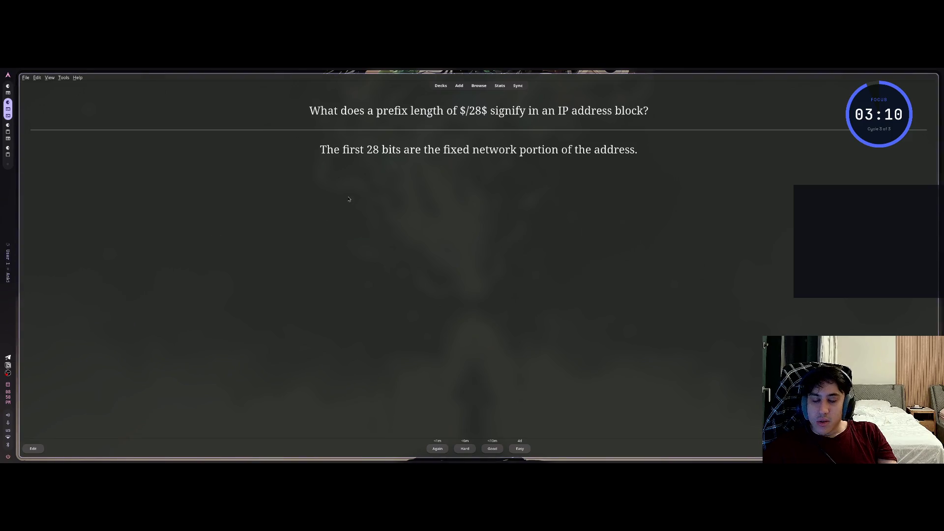
{"action": "key", "text": "super"}
{"action": "key", "text": "super+1"}
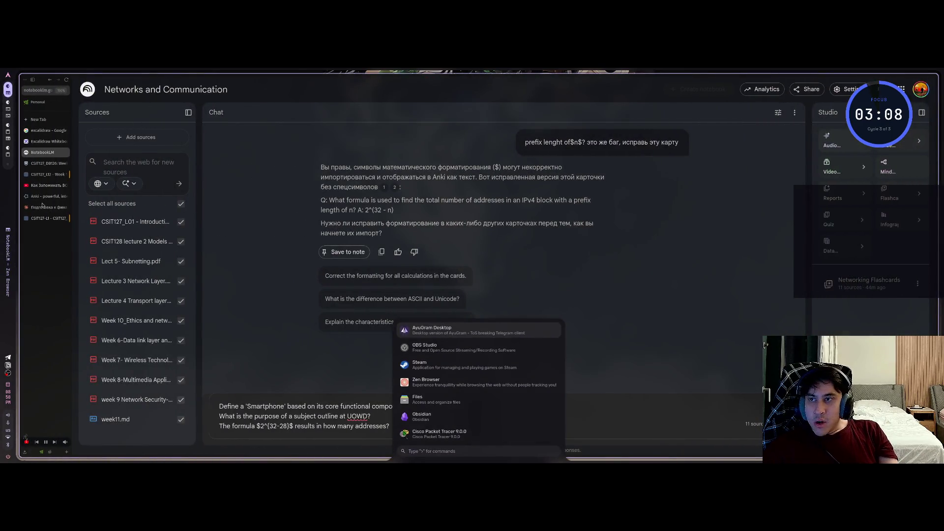
Step: Ask Claude, with the /28 card screenshot, whether '28 bits used for the network mask' is correct
{"action": "key", "text": "Escape"}
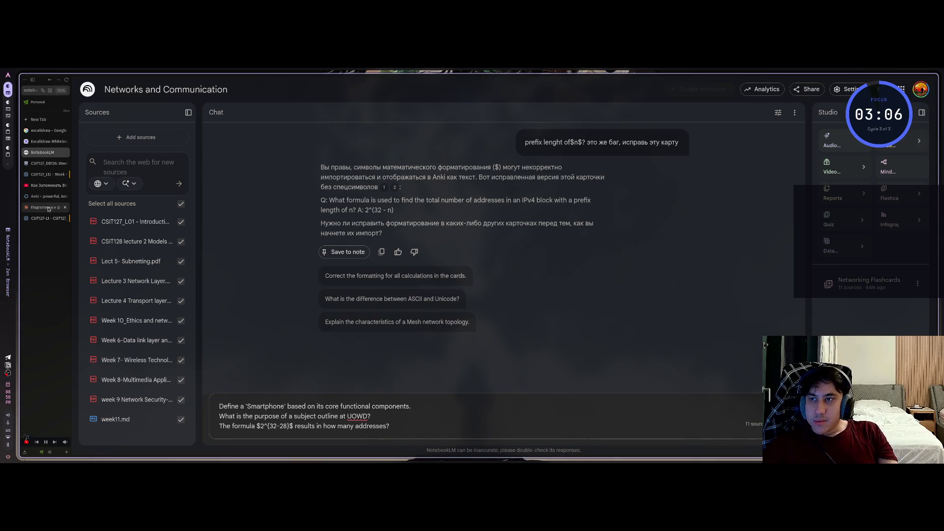
{"action": "left_click", "coordinate": [49, 207]}
{"action": "key", "text": "ctrl+v"}
{"action": "type", "text": "я ответил"}
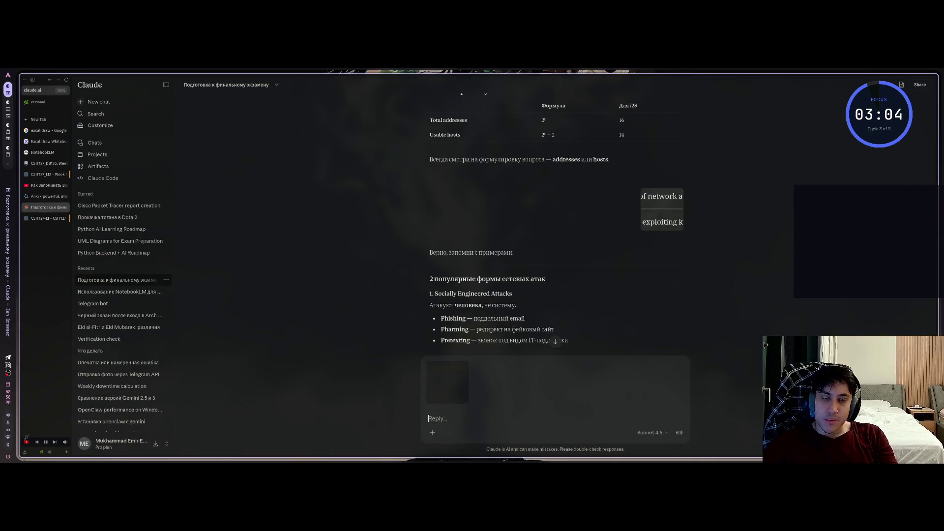
{"action": "type", "text": " как"}
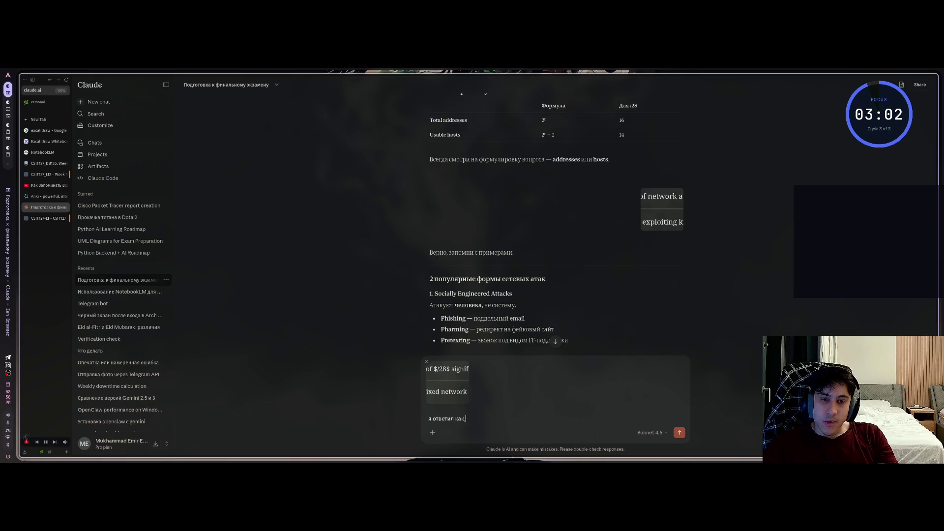
{"action": "type", "text": " 28 битов используютсядля маски"}
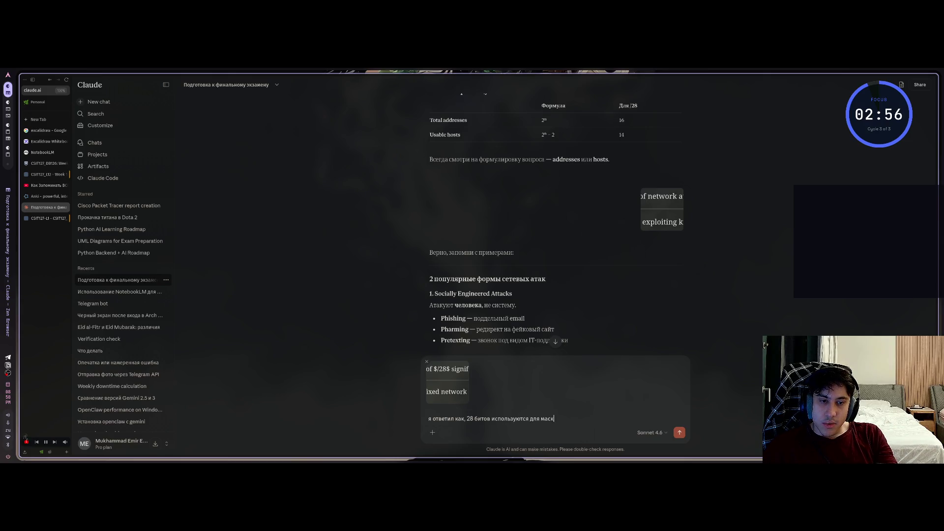
{"action": "type", "text": " сети.о правильньно?"}
{"action": "key", "text": "Return"}
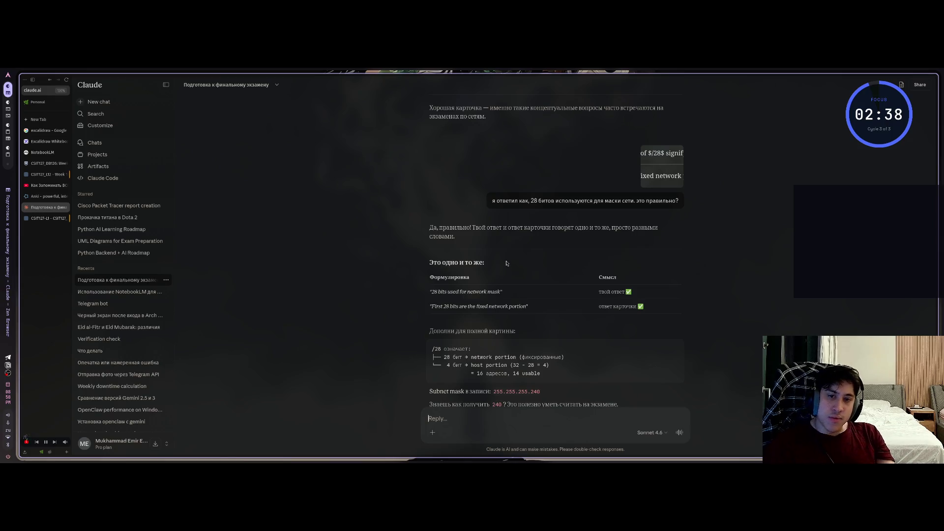
{"action": "key", "text": "super+2"}
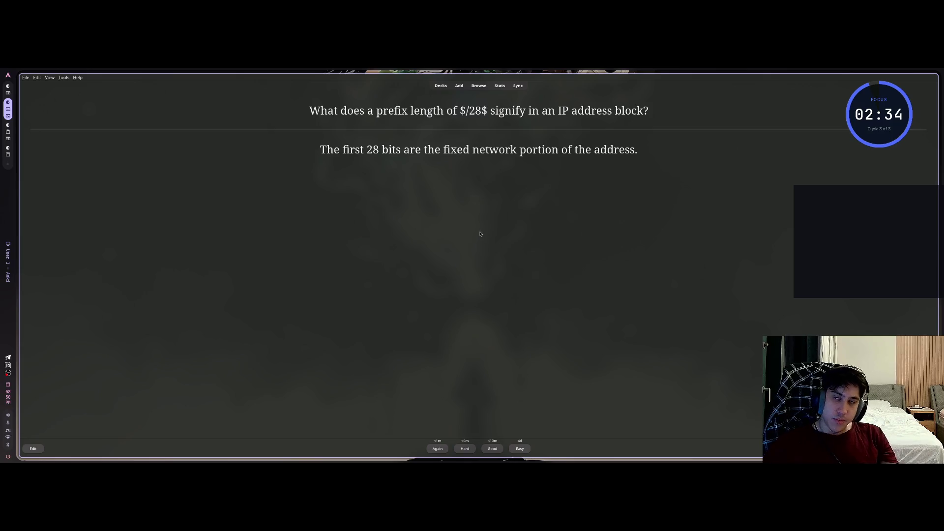
Step: Rate the /28, MPEG 1 and limited-bandwidth cards and reveal the fixed-broadband card's answer
{"action": "key", "text": "space"}
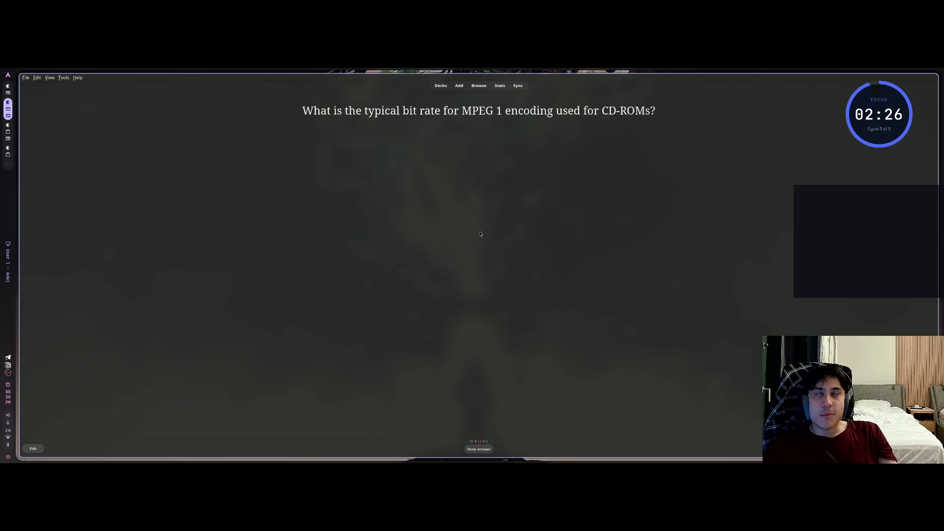
{"action": "key", "text": "space"}
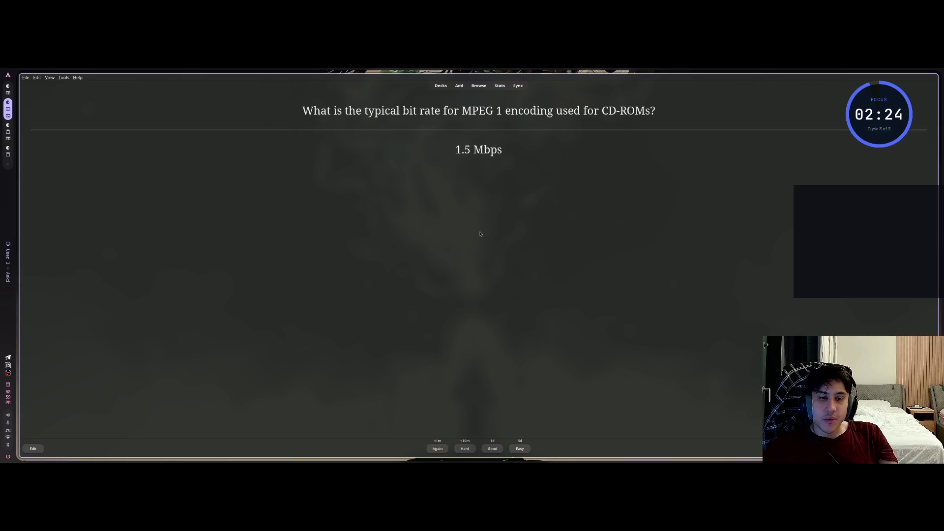
{"action": "key", "text": "space"}
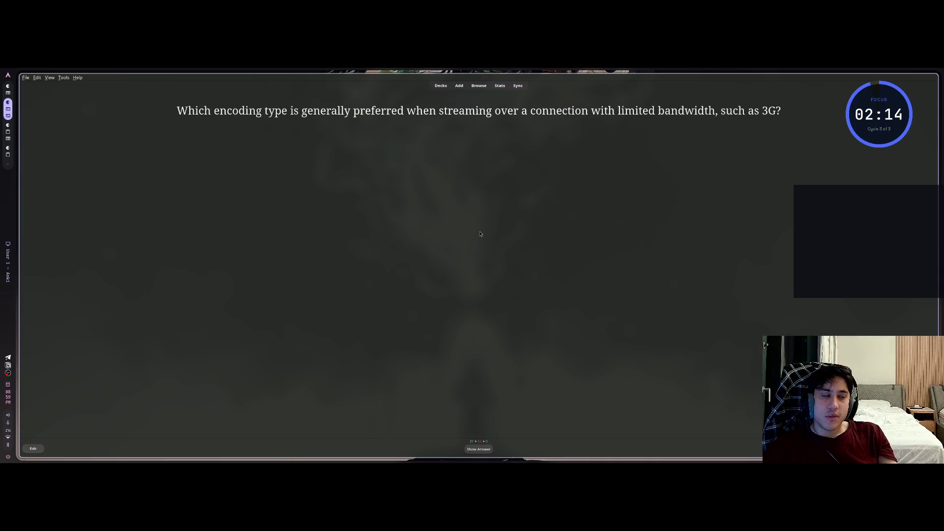
{"action": "key", "text": "space"}
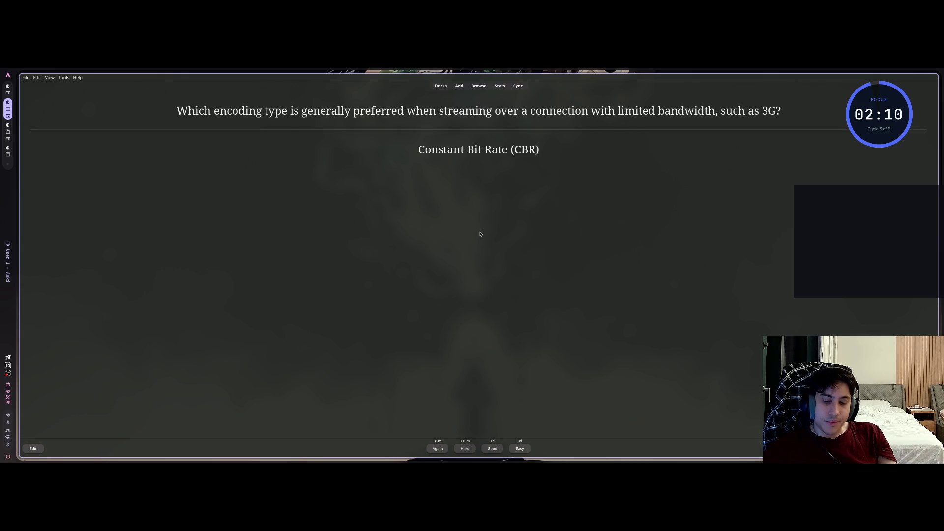
{"action": "key", "text": "space"}
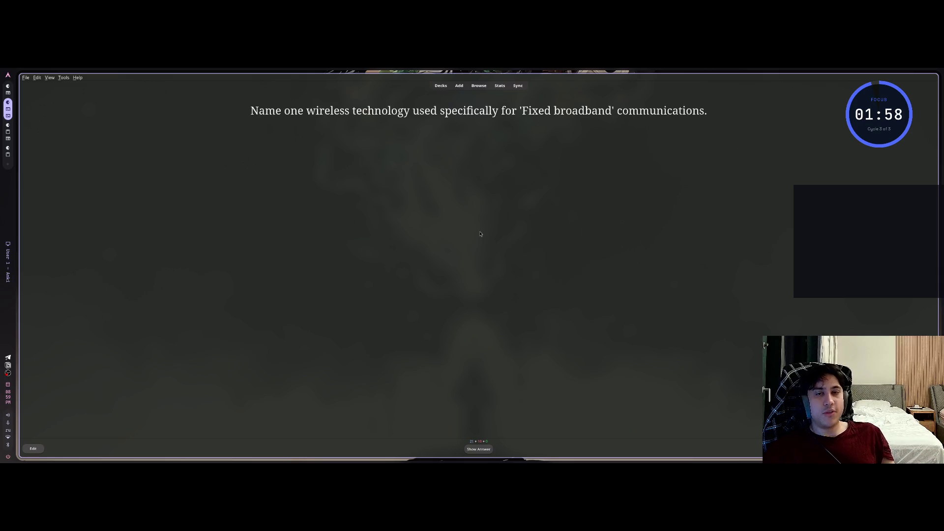
{"action": "key", "text": "space"}
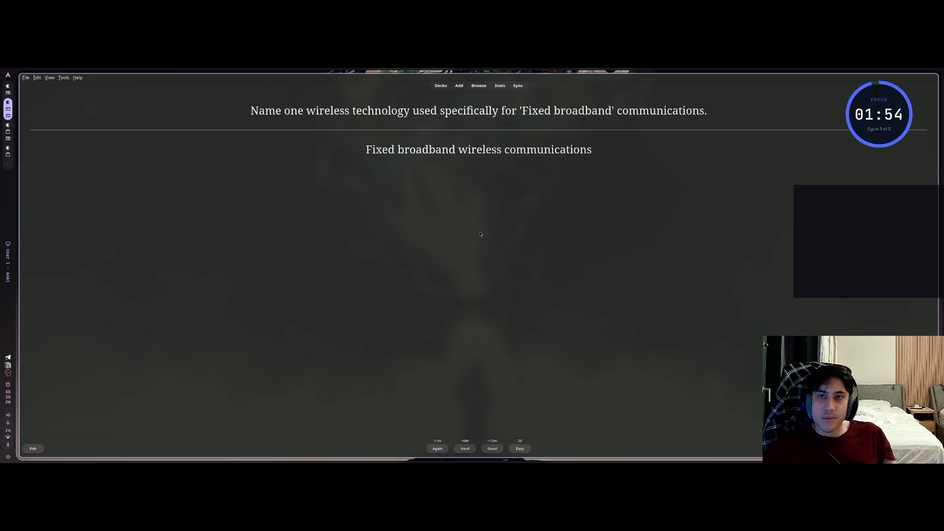
Step: Copy a screenshot of the fixed-broadband card's question and answer
{"action": "key", "text": "super+shift+s"}
{"action": "mouse_move", "coordinate": [236, 99]}
{"action": "left_mouse_down"}
{"action": "mouse_move", "coordinate": [717, 150]}
{"action": "mouse_move", "coordinate": [724, 176]}
{"action": "left_mouse_up"}
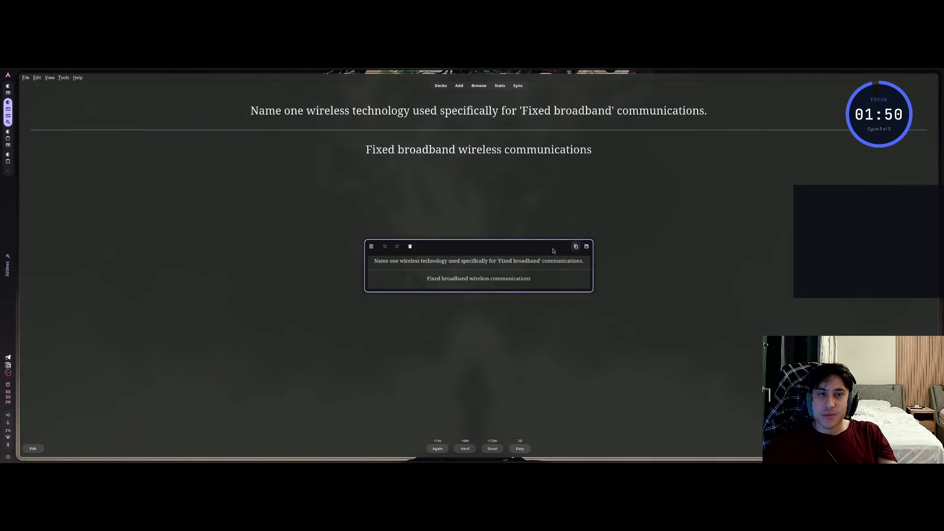
{"action": "key", "text": "ctrl+c"}
{"action": "key", "text": "super+1"}
Step: Send the fixed-broadband card screenshot to Claude and copy WiMAX from its reply table
{"action": "key", "text": "ctrl+v"}
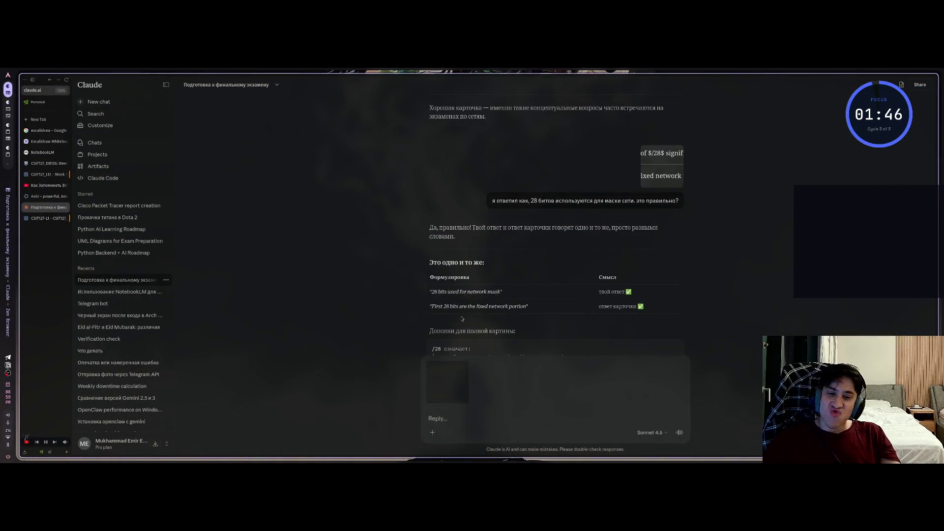
{"action": "key", "text": "Return"}
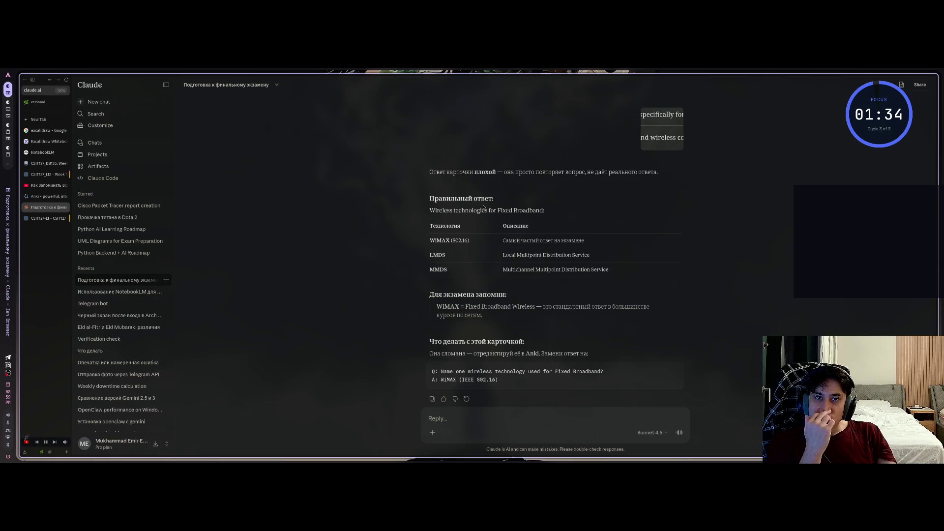
{"action": "scroll", "coordinate": [590, 196], "scroll_direction": "up", "scroll_amount": 1}
{"action": "left_click", "coordinate": [651, 189]}
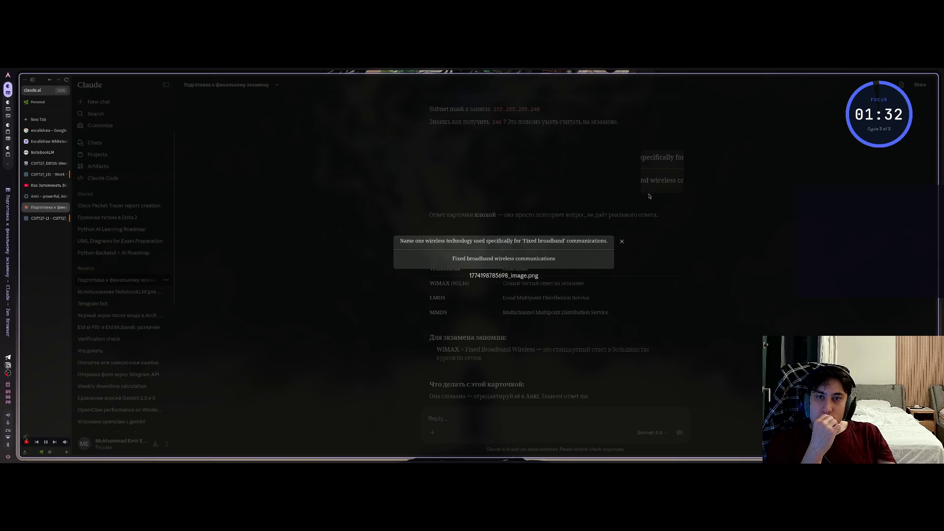
{"action": "left_click", "coordinate": [658, 250]}
{"action": "scroll", "coordinate": [467, 304], "scroll_direction": "down", "scroll_amount": 1}
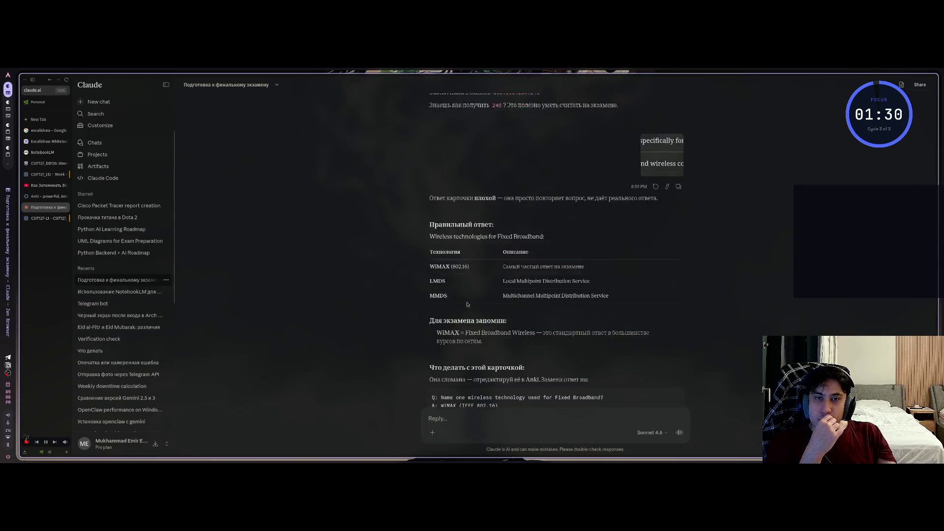
{"action": "scroll", "coordinate": [467, 305], "scroll_direction": "down", "scroll_amount": 1}
{"action": "left_click_drag", "start_coordinate": [430, 241], "coordinate": [448, 241]}
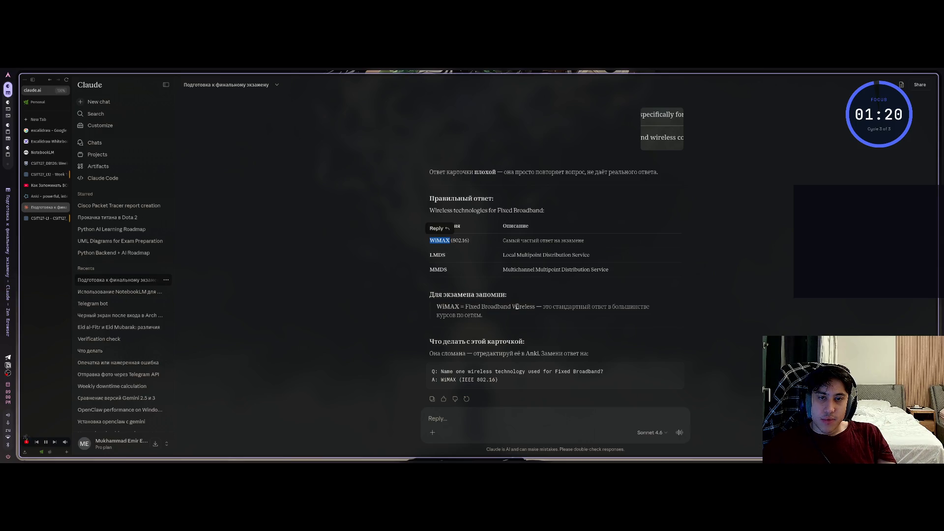
{"action": "key", "text": "super+3"}
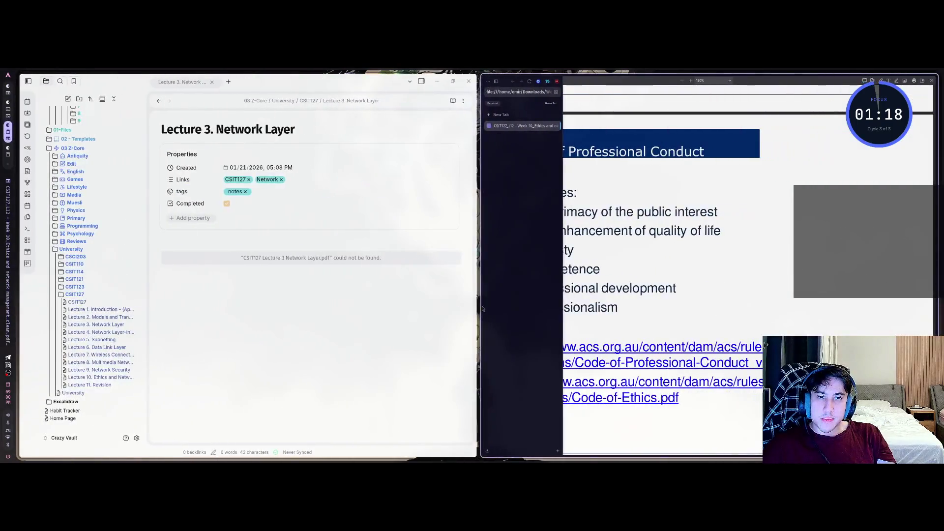
Step: Replace the fixed-broadband card's Back field with WiMAX
{"action": "key", "text": "super+2"}
{"action": "left_click", "coordinate": [58, 432]}
{"action": "key", "text": "Tab"}
{"action": "key", "text": "ctrl+a"}
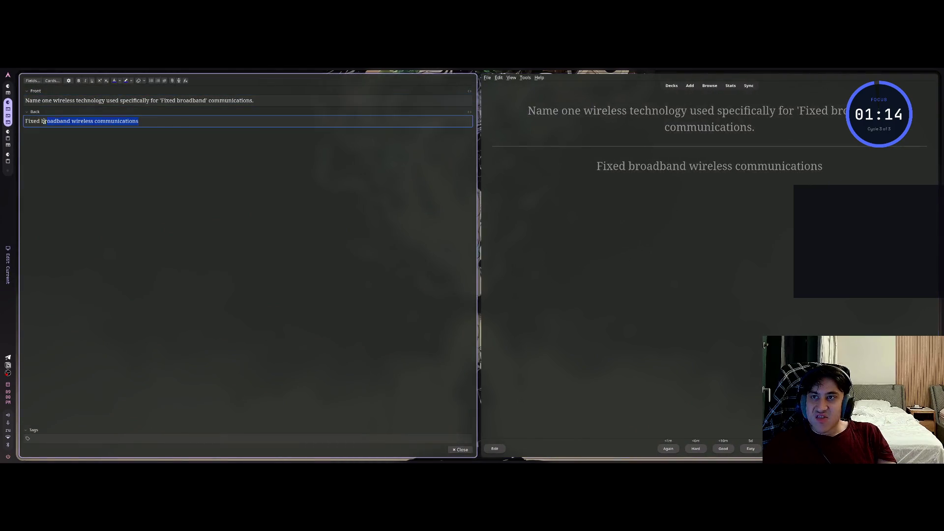
{"action": "key", "text": "ctrl+v"}
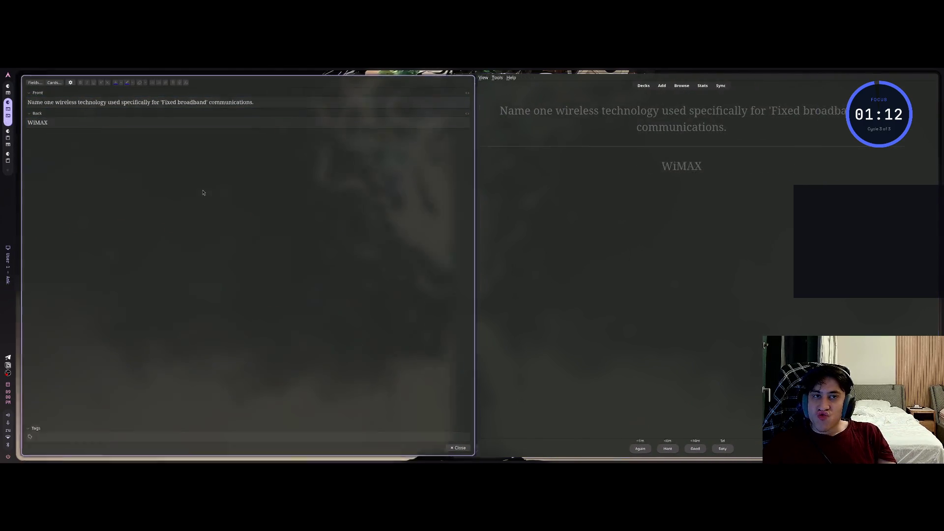
{"action": "key", "text": "super+1"}
{"action": "left_click", "coordinate": [98, 187]}
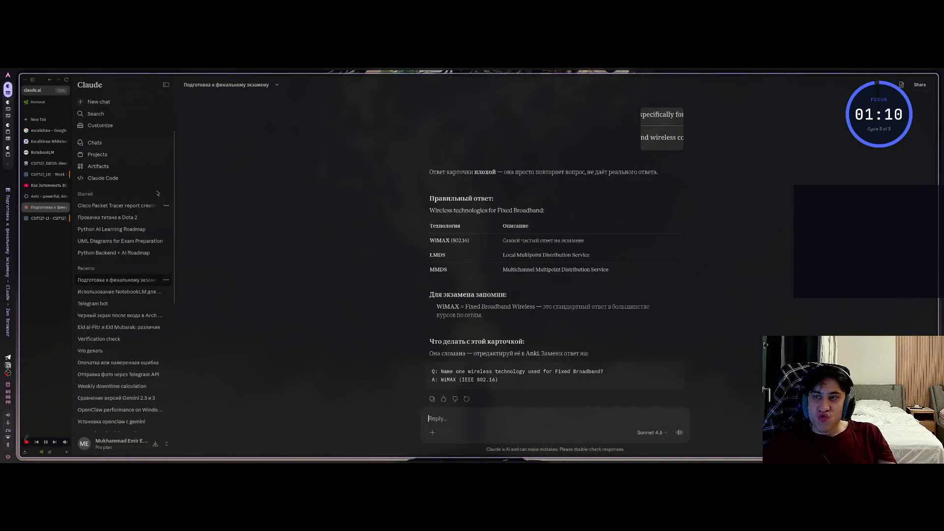
Step: Clear the old draft questions from NotebookLM's chat box
{"action": "left_click", "coordinate": [45, 152]}
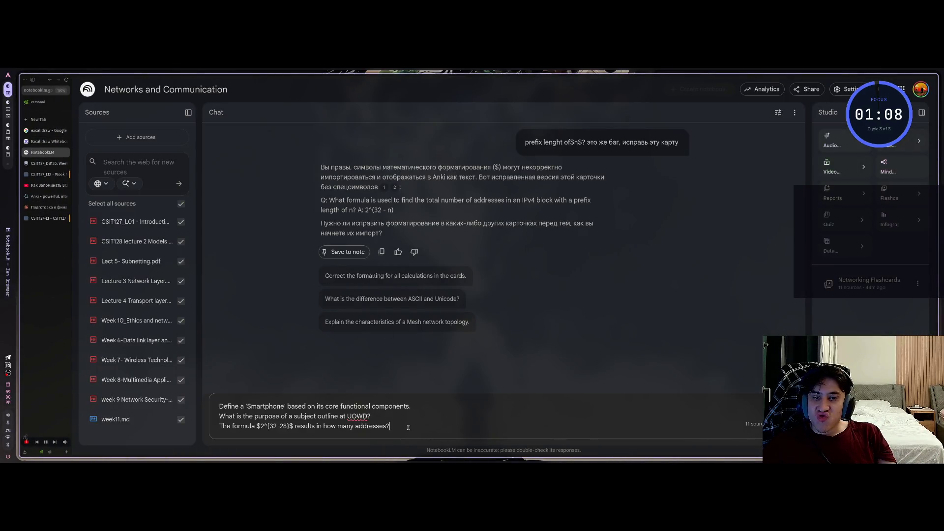
{"action": "key", "text": "ctrl+a"}
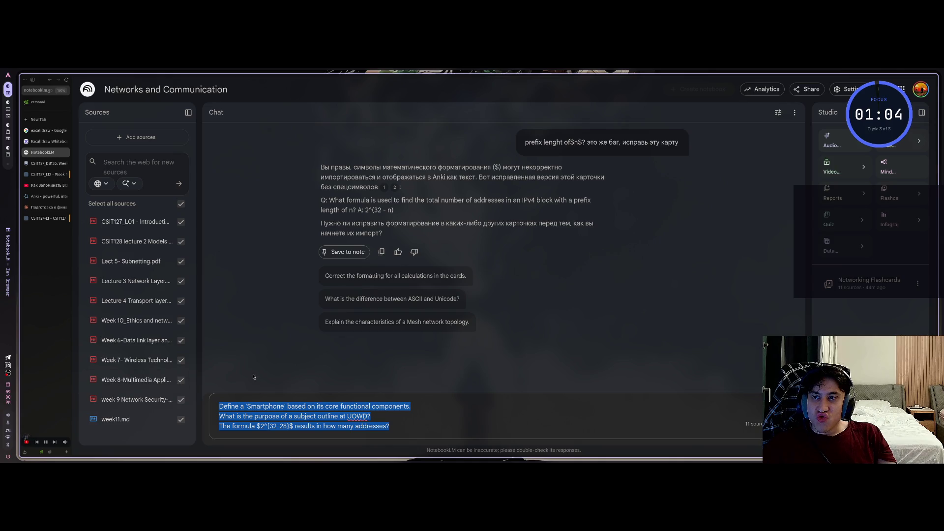
{"action": "key", "text": "BackSpace"}
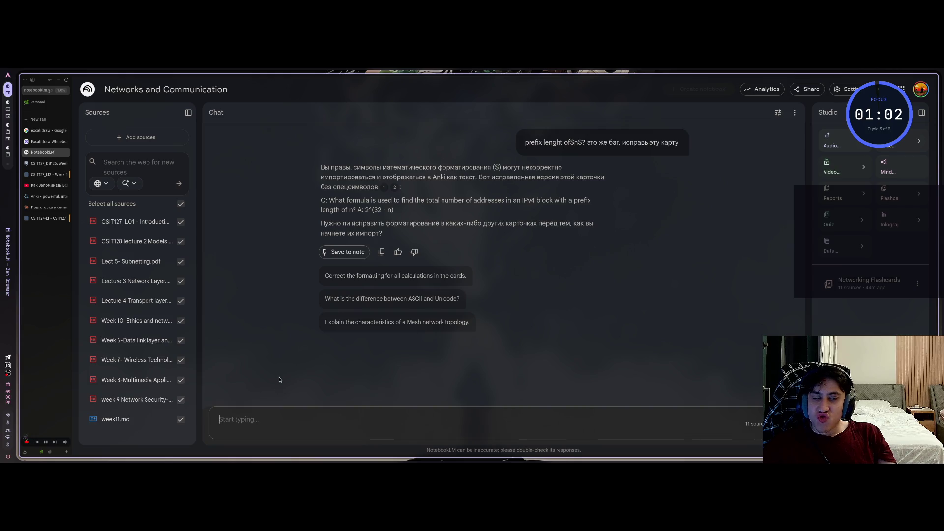
Step: Ask NotebookLM 'что такое WiMAX?' and open the cited lecture source
{"action": "type", "text": "что "}
{"action": "type", "text": "ид"}
{"action": "key", "text": "BackSpace"}
{"action": "key", "text": "BackSpace"}
{"action": "key", "text": "BackSpace"}
{"action": "type", "text": "что такое w"}
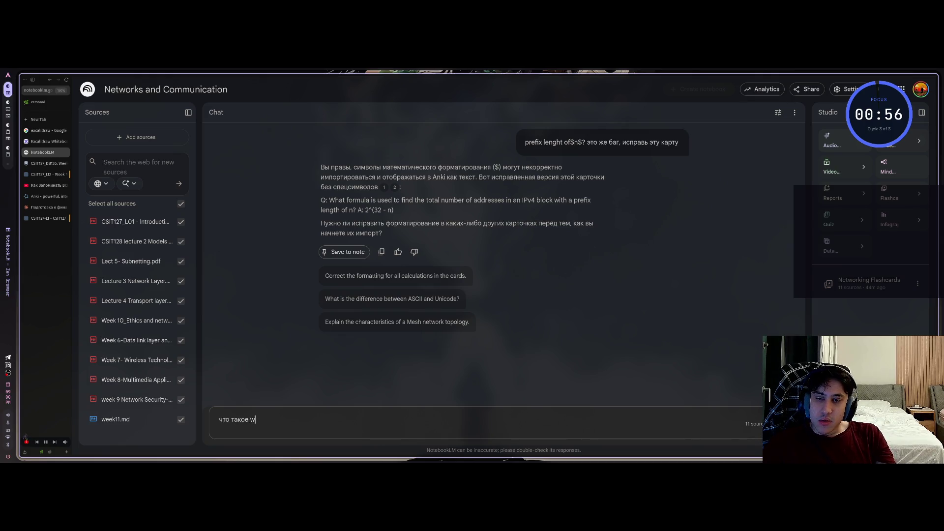
{"action": "key", "text": "BackSpace"}
{"action": "type", "text": "WiMa"}
{"action": "key", "text": "BackSpace"}
{"action": "type", "text": "AX?"}
{"action": "key", "text": "Return"}
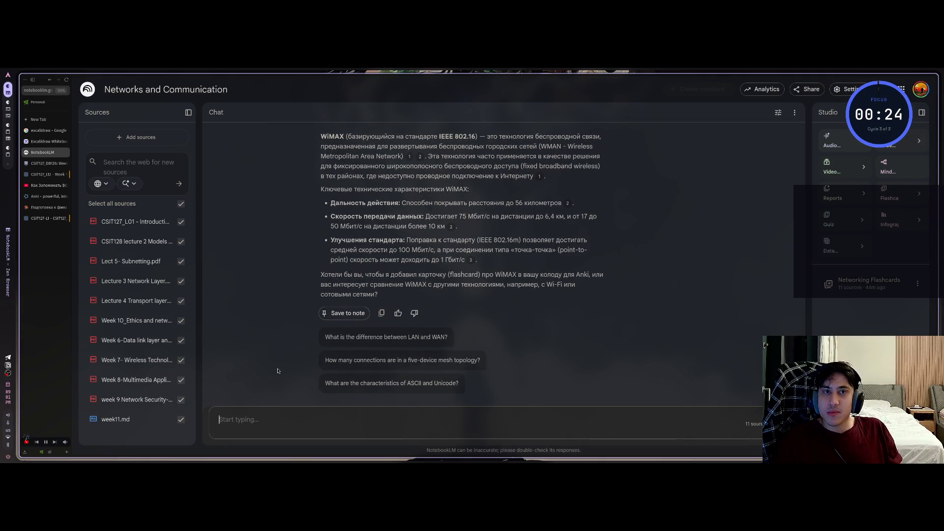
{"action": "scroll", "coordinate": [417, 232], "scroll_direction": "up", "scroll_amount": 1}
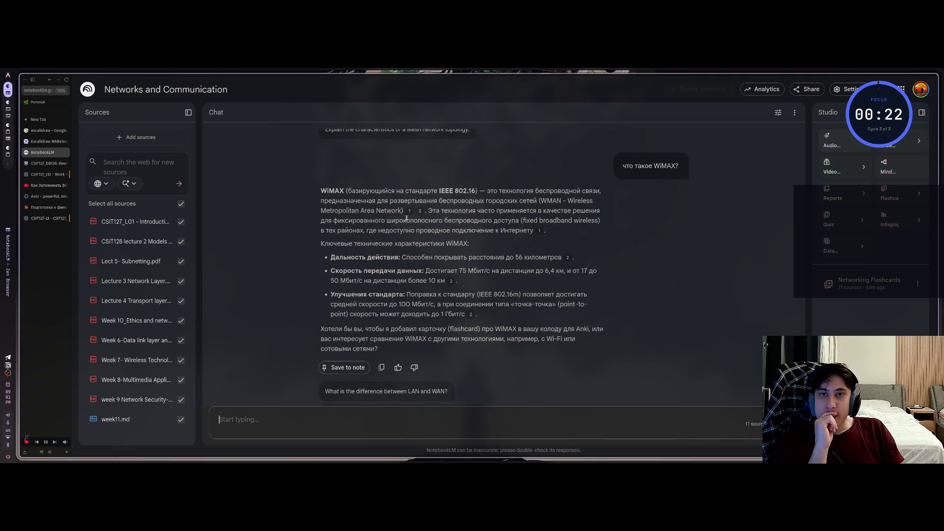
{"action": "left_click", "coordinate": [408, 211]}
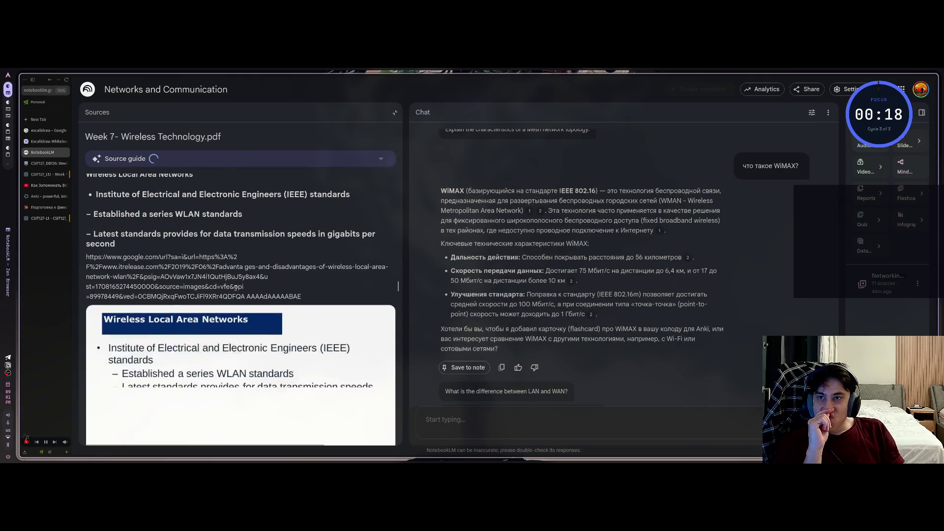
Step: Read through the Week 7 Wireless Technology slides, then go back to the Sources list
{"action": "scroll", "coordinate": [236, 287], "scroll_direction": "up", "scroll_amount": 5}
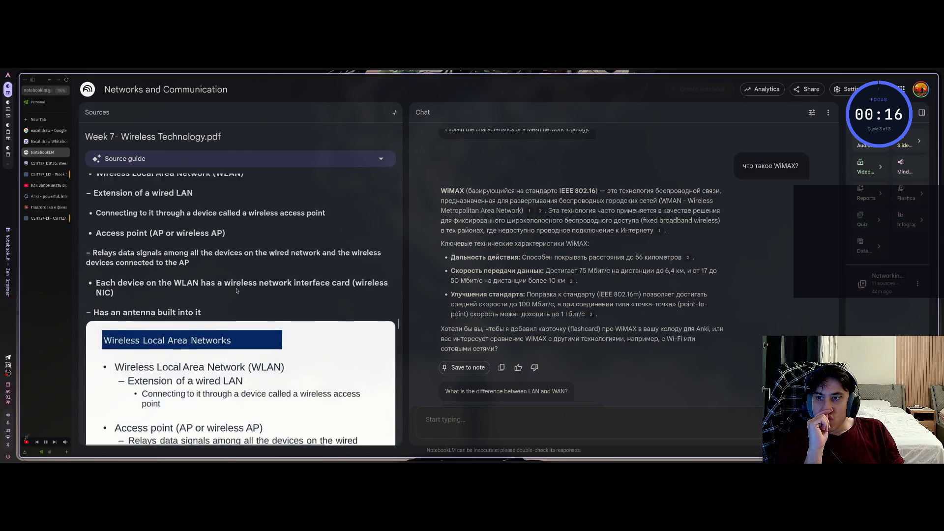
{"action": "scroll", "coordinate": [236, 290], "scroll_direction": "up", "scroll_amount": 5}
{"action": "scroll", "coordinate": [215, 315], "scroll_direction": "down", "scroll_amount": 3}
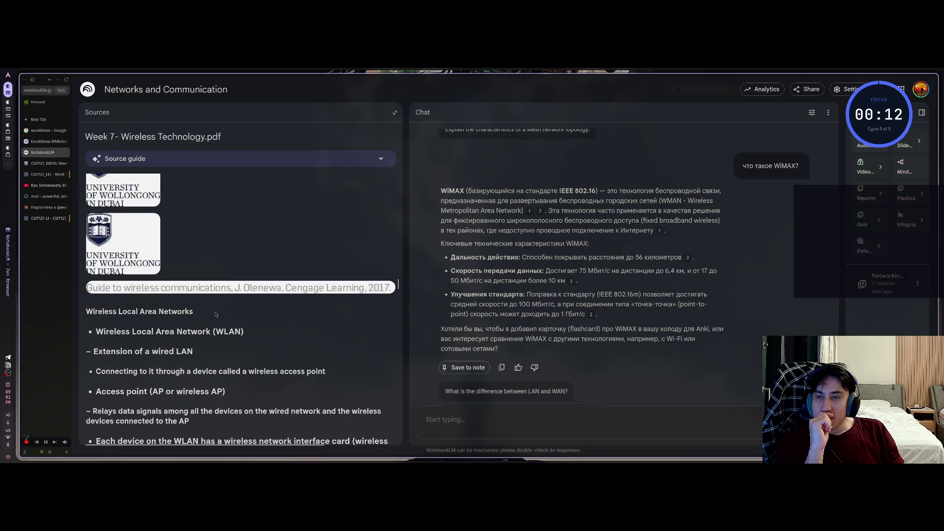
{"action": "scroll", "coordinate": [218, 307], "scroll_direction": "down", "scroll_amount": 3}
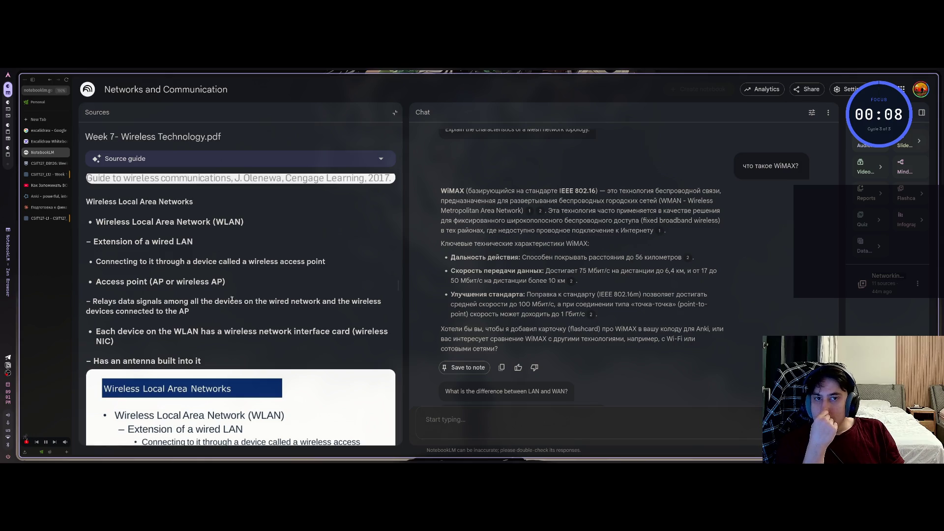
{"action": "mouse_move", "coordinate": [539, 214]}
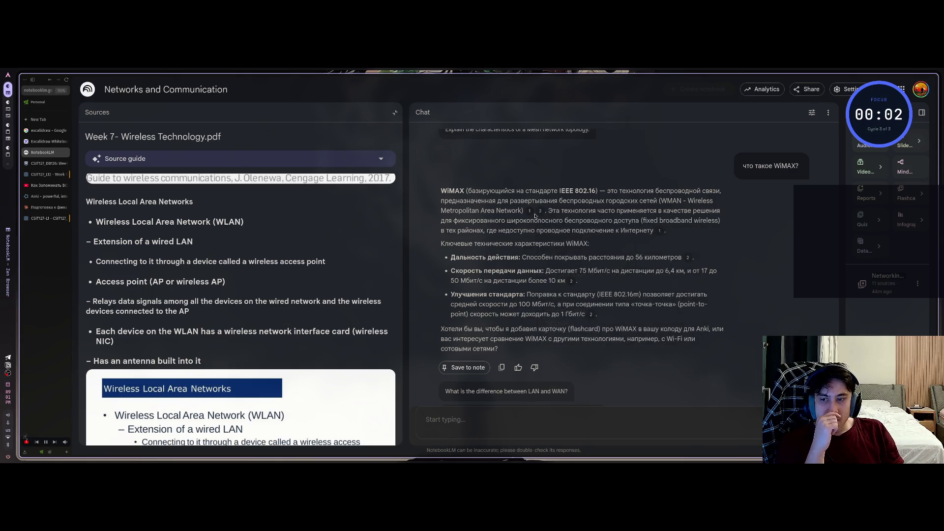
{"action": "scroll", "coordinate": [291, 315], "scroll_direction": "down", "scroll_amount": 3}
{"action": "scroll", "coordinate": [293, 313], "scroll_direction": "down", "scroll_amount": 1}
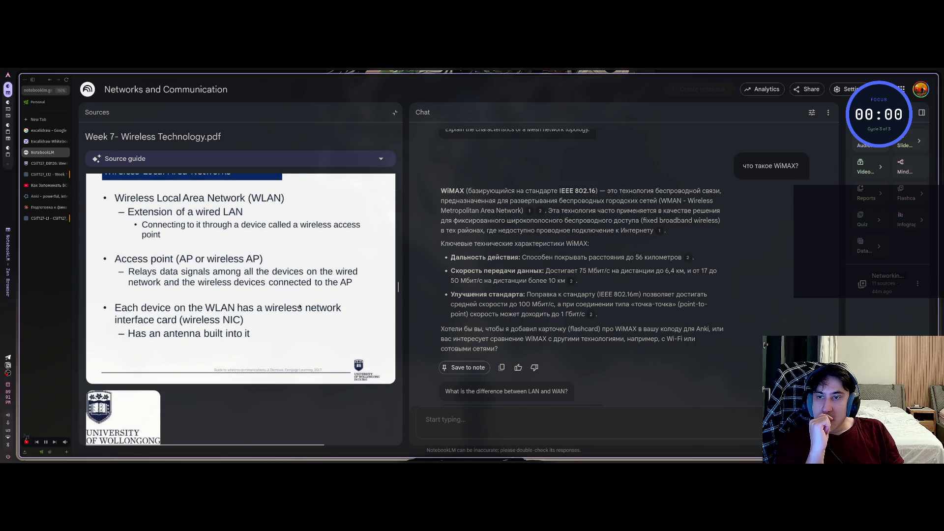
{"action": "scroll", "coordinate": [297, 309], "scroll_direction": "up", "scroll_amount": 1}
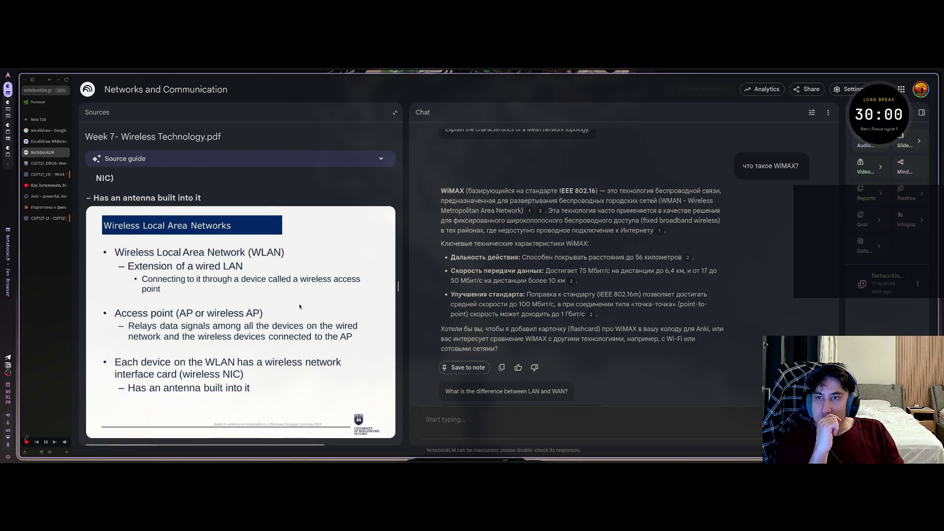
{"action": "scroll", "coordinate": [299, 306], "scroll_direction": "down", "scroll_amount": 5}
{"action": "scroll", "coordinate": [299, 306], "scroll_direction": "down", "scroll_amount": 5}
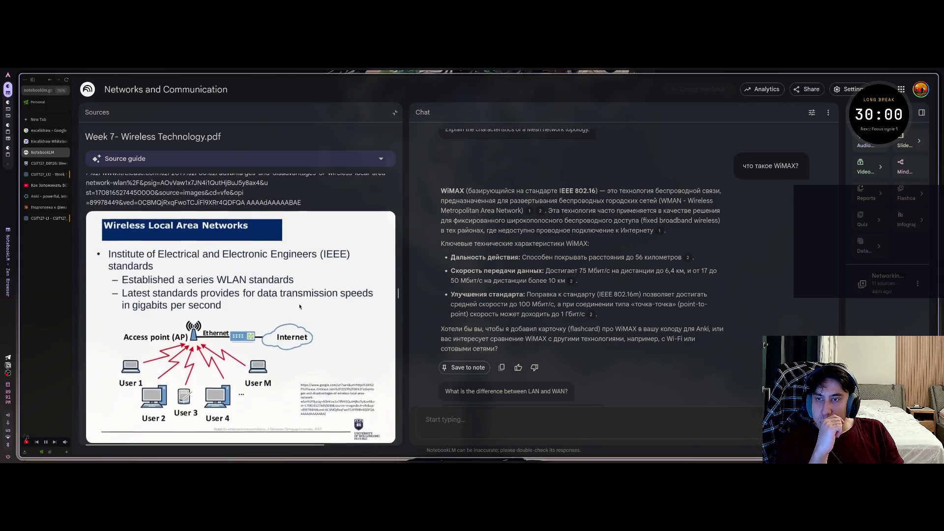
{"action": "scroll", "coordinate": [300, 307], "scroll_direction": "up", "scroll_amount": 1}
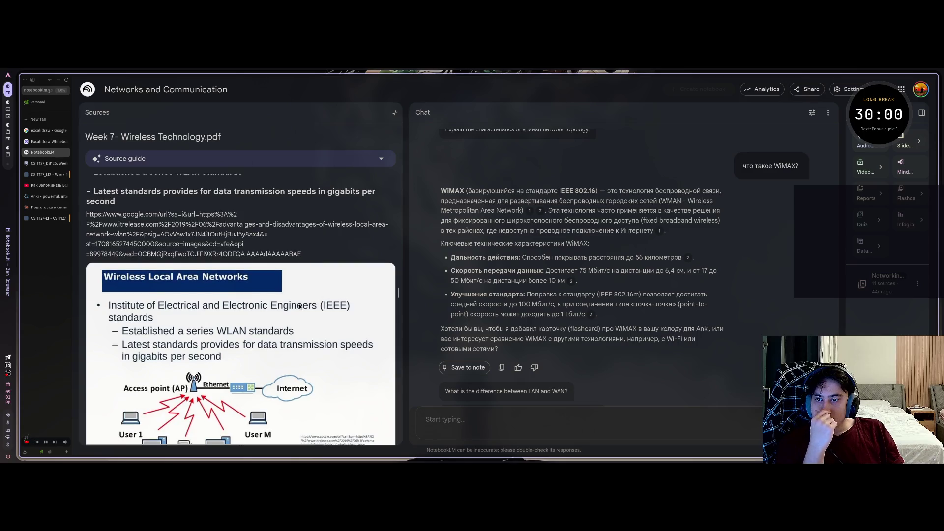
{"action": "scroll", "coordinate": [299, 306], "scroll_direction": "down", "scroll_amount": 1}
{"action": "scroll", "coordinate": [300, 306], "scroll_direction": "down", "scroll_amount": 5}
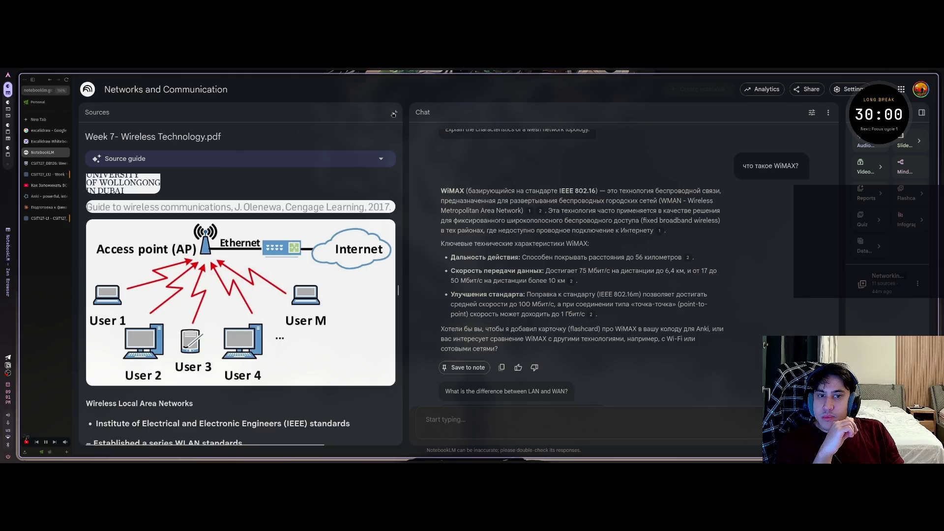
{"action": "left_click", "coordinate": [393, 114]}
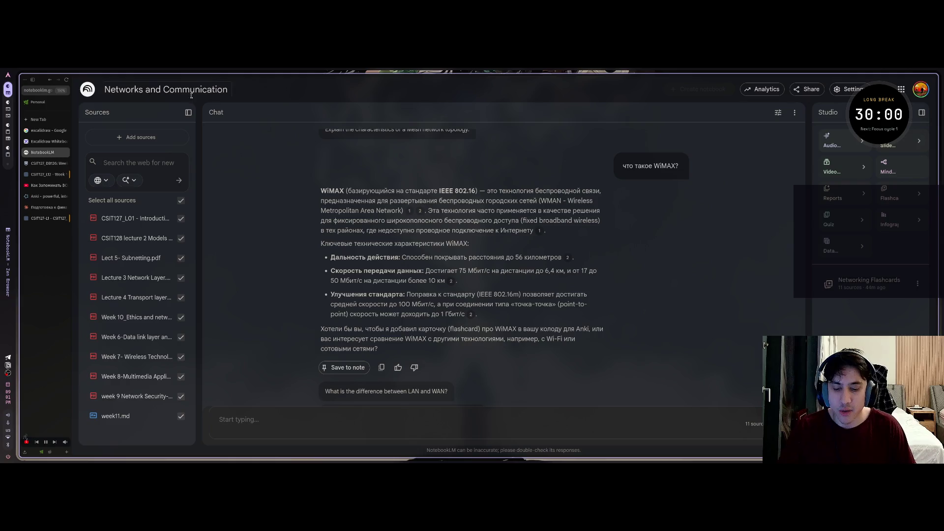
Step: Back in Anki, dismiss the WiMAX card's More actions unused and return to the deck list
{"action": "key", "text": "super+Right"}
{"action": "key", "text": "super+Right"}
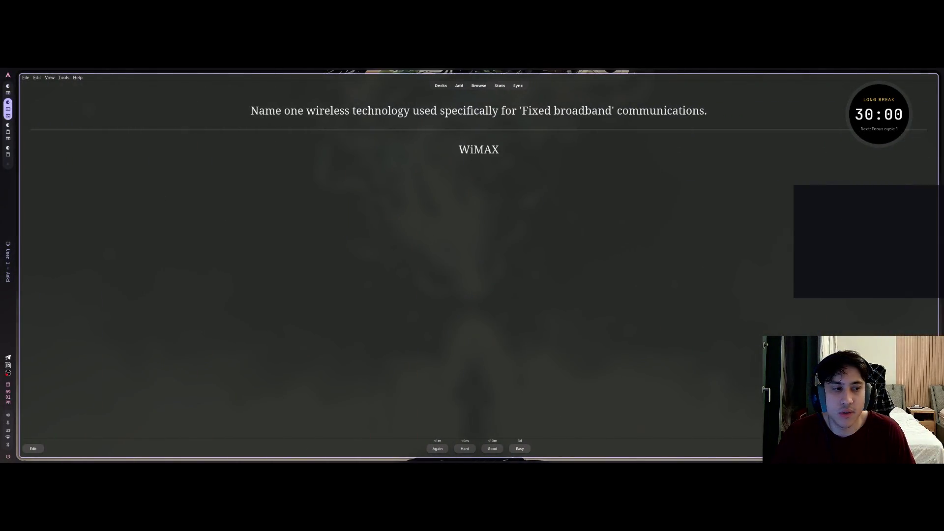
{"action": "key", "text": "m"}
{"action": "mouse_move", "coordinate": [883, 279]}
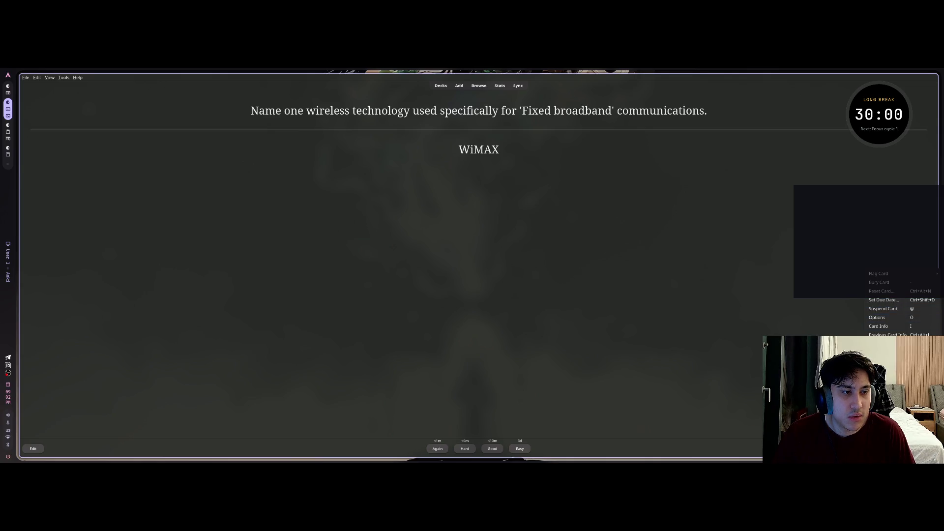
{"action": "key", "text": "Escape"}
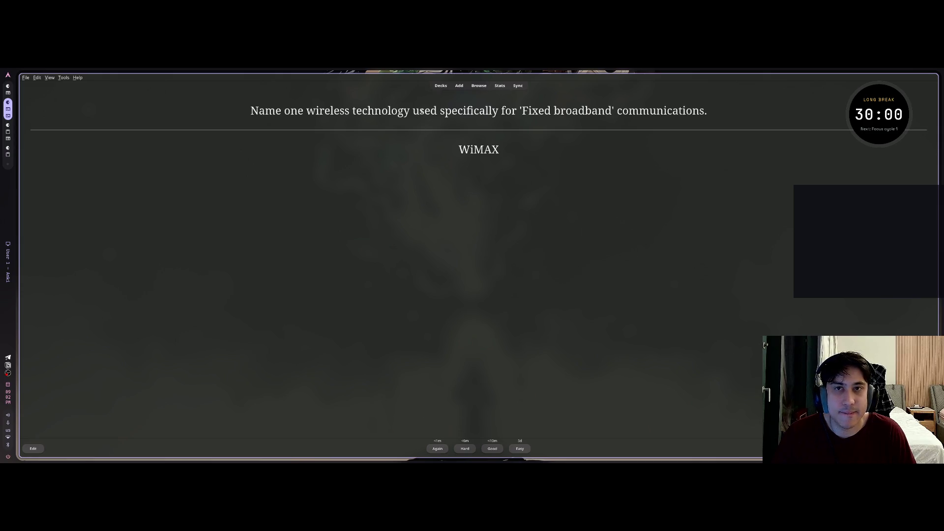
{"action": "left_click", "coordinate": [441, 86]}
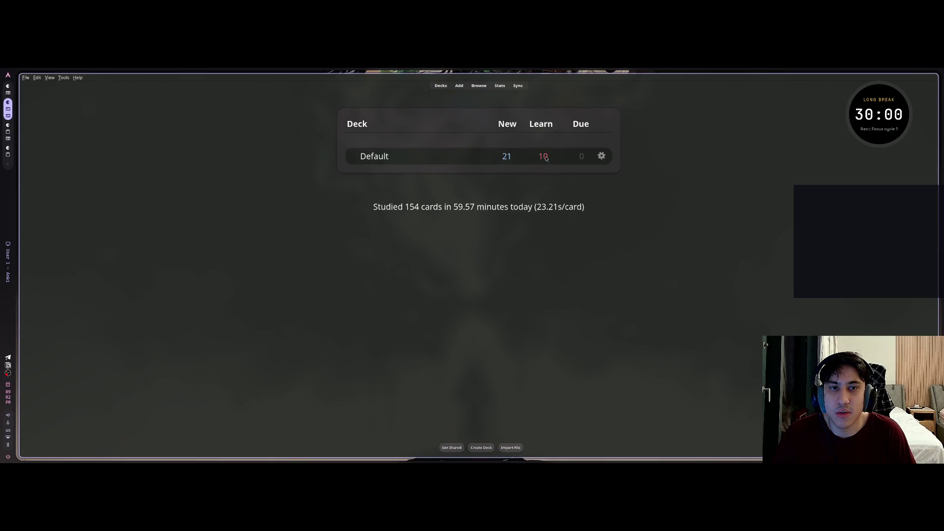
Step: Look over the Default deck's options without changes, then open the card browser
{"action": "left_click", "coordinate": [598, 156]}
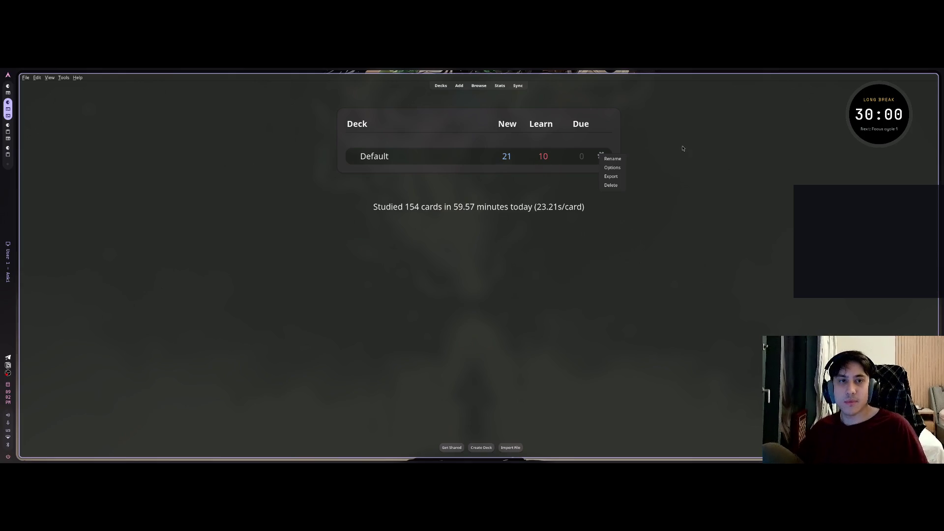
{"action": "left_click", "coordinate": [617, 168]}
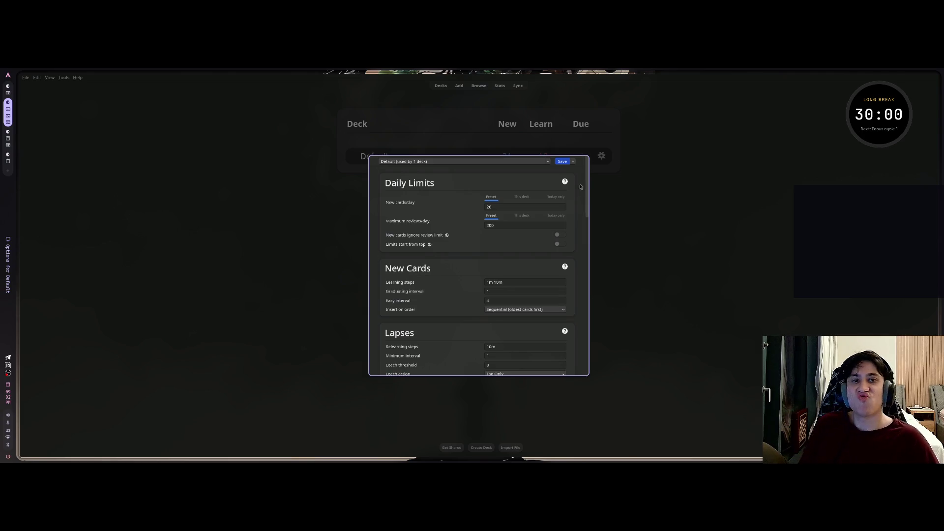
{"action": "key", "text": "Escape"}
{"action": "left_click", "coordinate": [479, 86]}
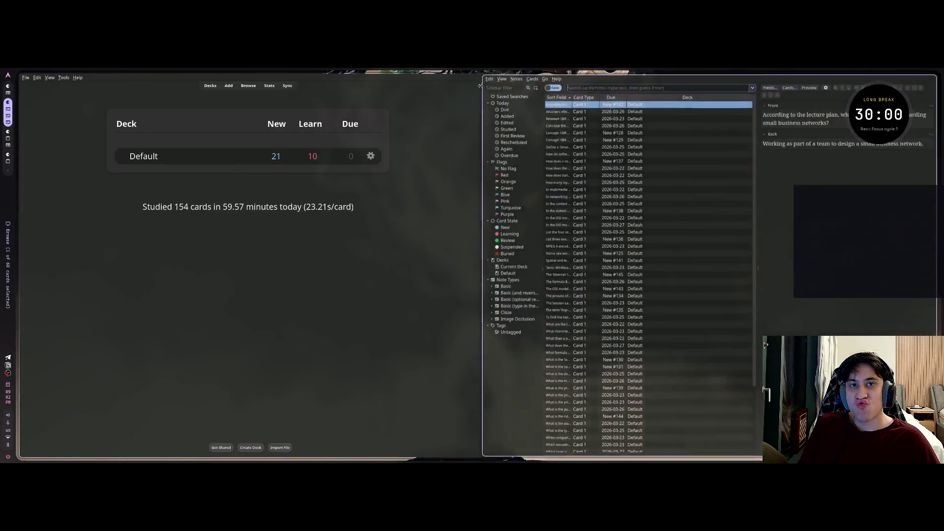
Step: Pull the saved 'Smartphone' question from clipboard history into a new terminal
{"action": "left_click", "coordinate": [559, 159]}
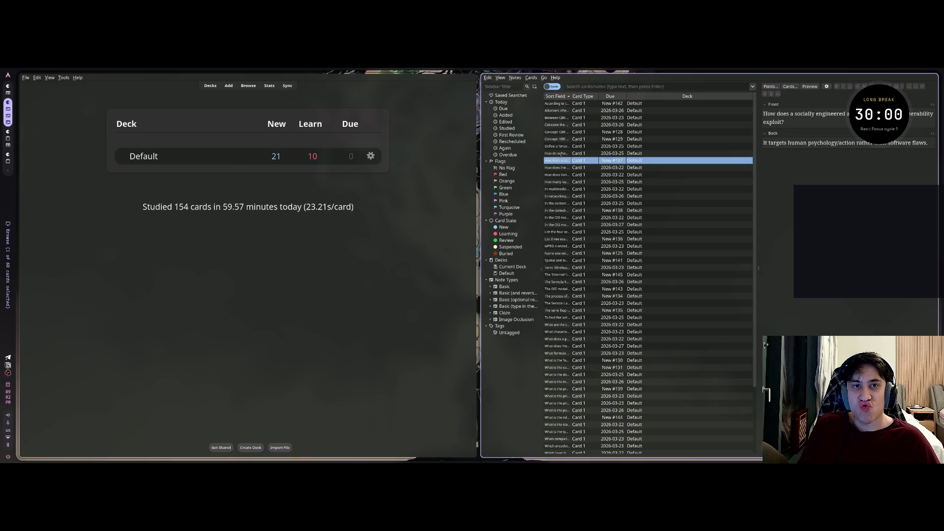
{"action": "left_click", "coordinate": [561, 153]}
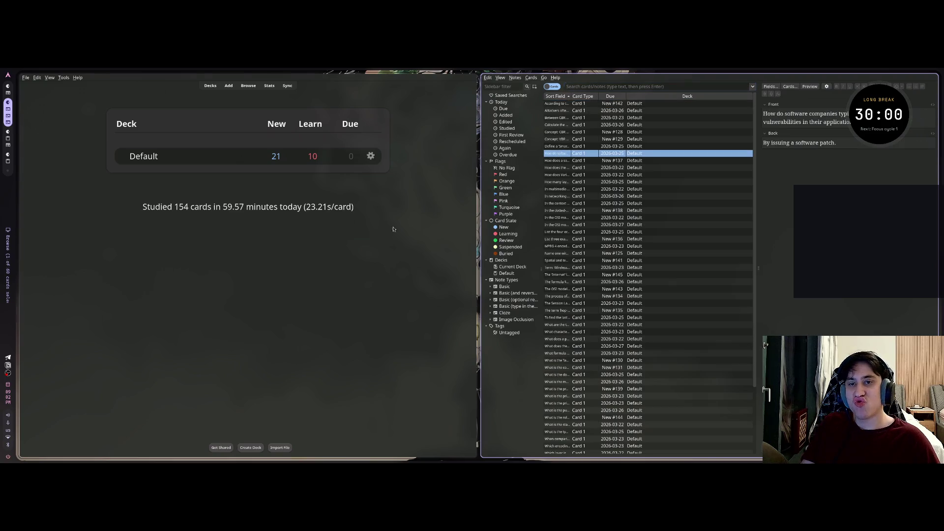
{"action": "left_click", "coordinate": [309, 275]}
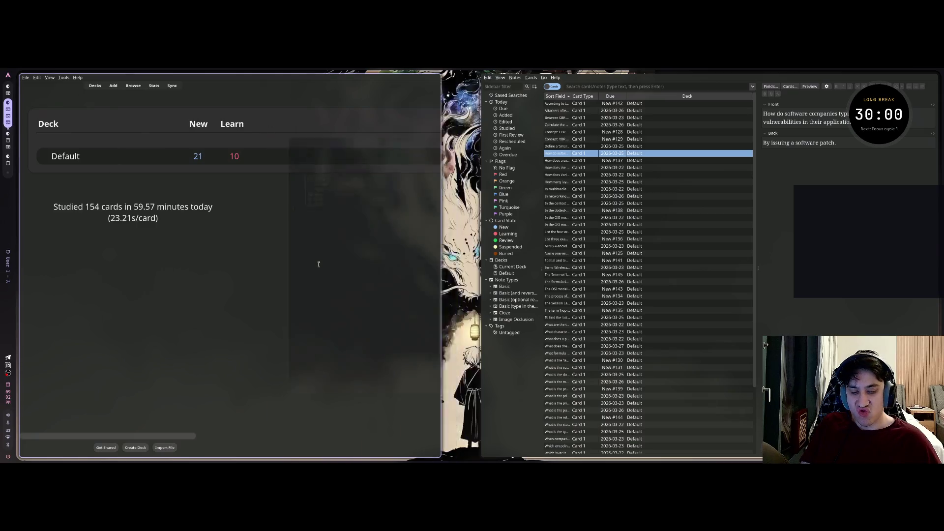
{"action": "key", "text": "super+Return"}
{"action": "key", "text": "super+v"}
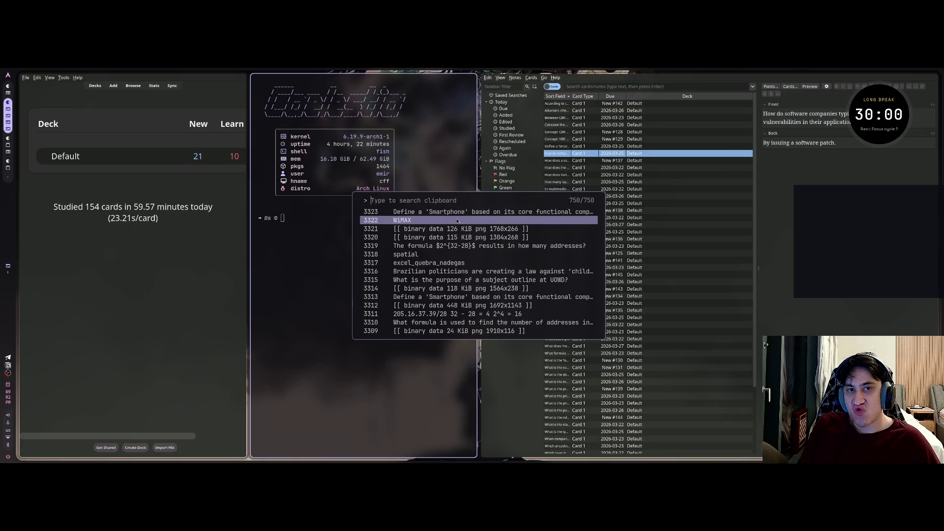
{"action": "left_click", "coordinate": [457, 211]}
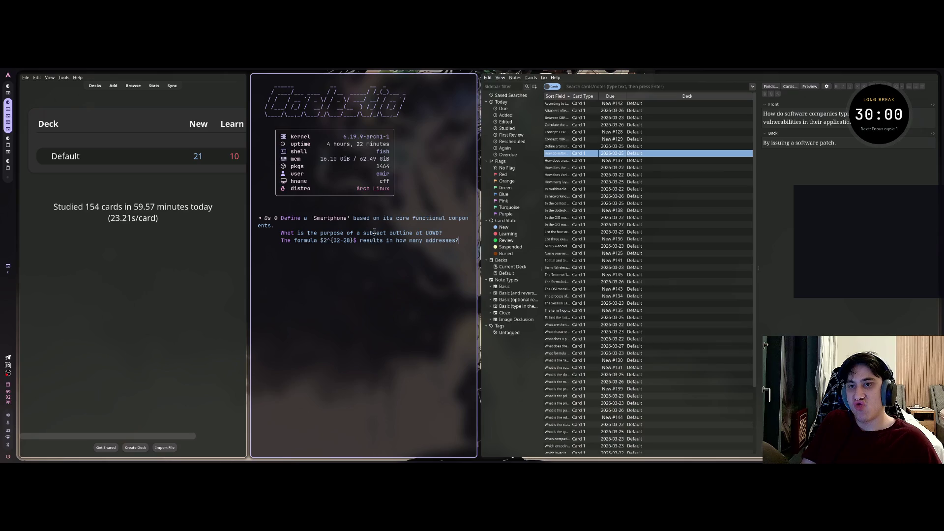
Step: Search the browser for the 'Smartphone' definition question so only that card is listed
{"action": "left_click_drag", "start_coordinate": [277, 218], "coordinate": [280, 224]}
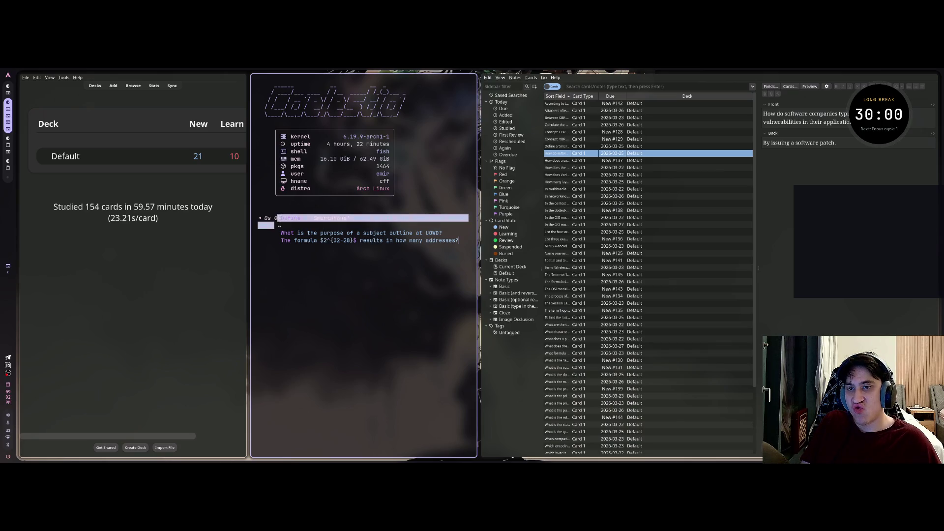
{"action": "middle_click", "coordinate": [610, 84]}
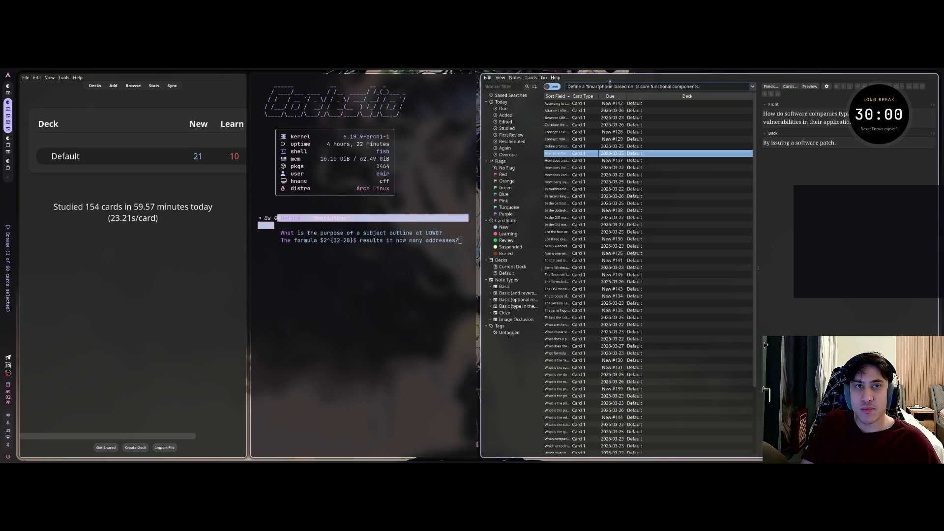
{"action": "key", "text": "Return"}
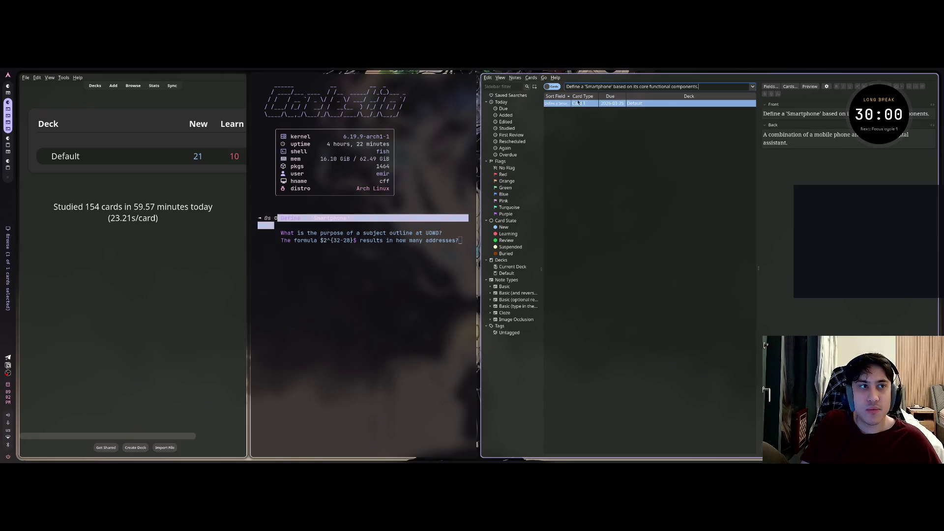
Step: Inspect the Smartphone card's actions and previous searches without changing anything
{"action": "right_click", "coordinate": [561, 103]}
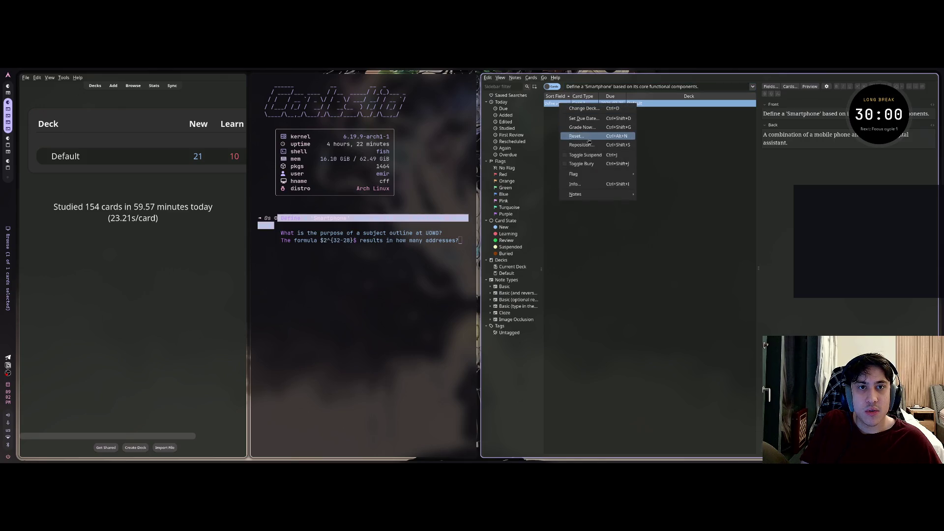
{"action": "left_click", "coordinate": [694, 106]}
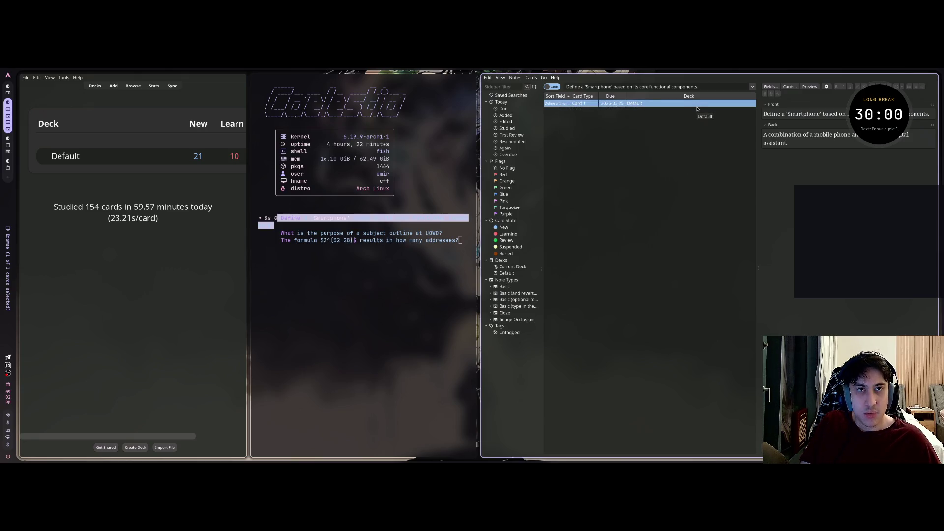
{"action": "right_click", "coordinate": [697, 109]}
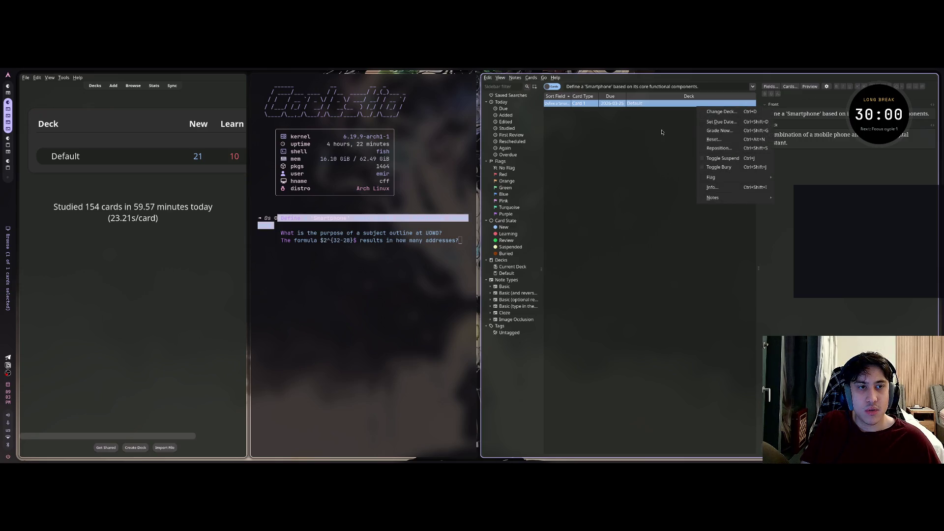
{"action": "left_click", "coordinate": [788, 86]}
{"action": "left_click", "coordinate": [752, 87]}
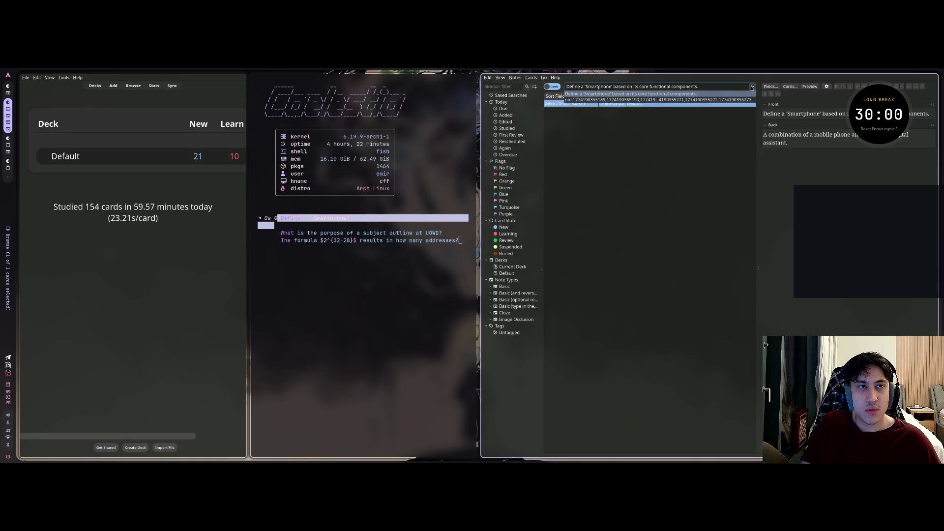
{"action": "left_click", "coordinate": [752, 88]}
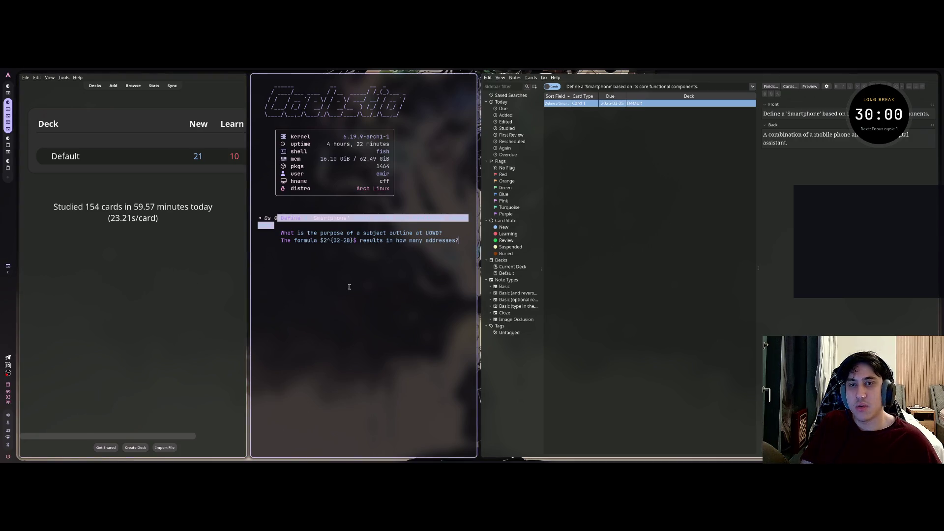
{"action": "key", "text": "super+Return"}
Step: Launch claude, trust the home folder, and start typing 'как удалить карточку в'
{"action": "type", "text": "claude"}
{"action": "key", "text": "Return"}
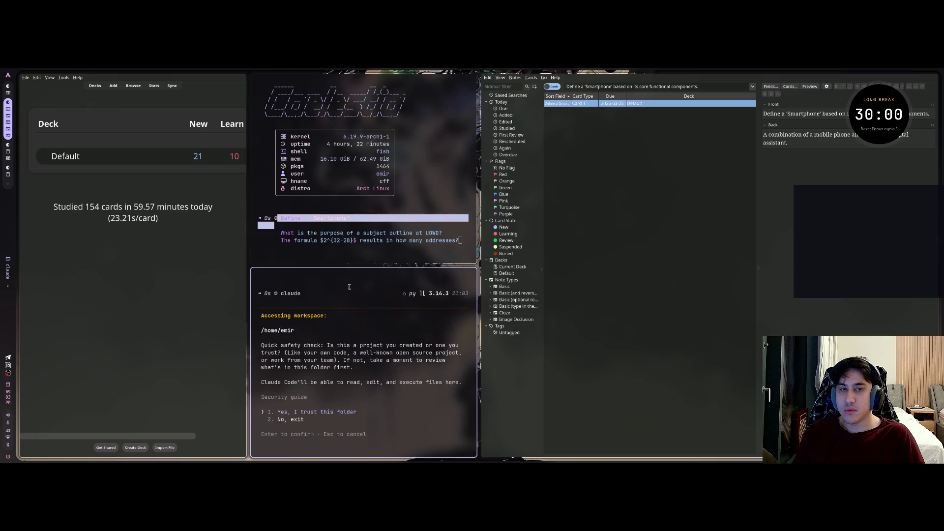
{"action": "key", "text": "Return"}
{"action": "type", "text": "ак"}
{"action": "key", "text": "BackSpace"}
{"action": "key", "text": "BackSpace"}
{"action": "type", "text": "как удалить кр"}
{"action": "key", "text": "BackSpace"}
{"action": "type", "text": "арточку в"}
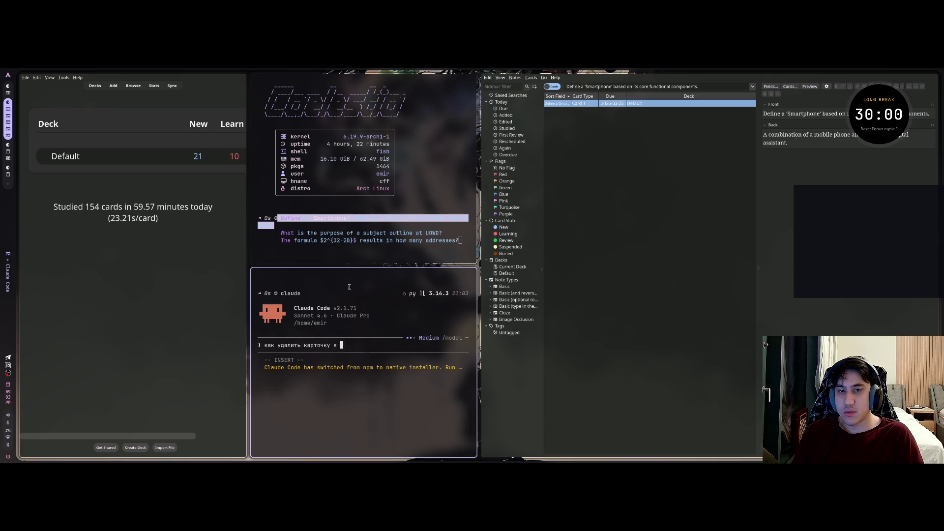